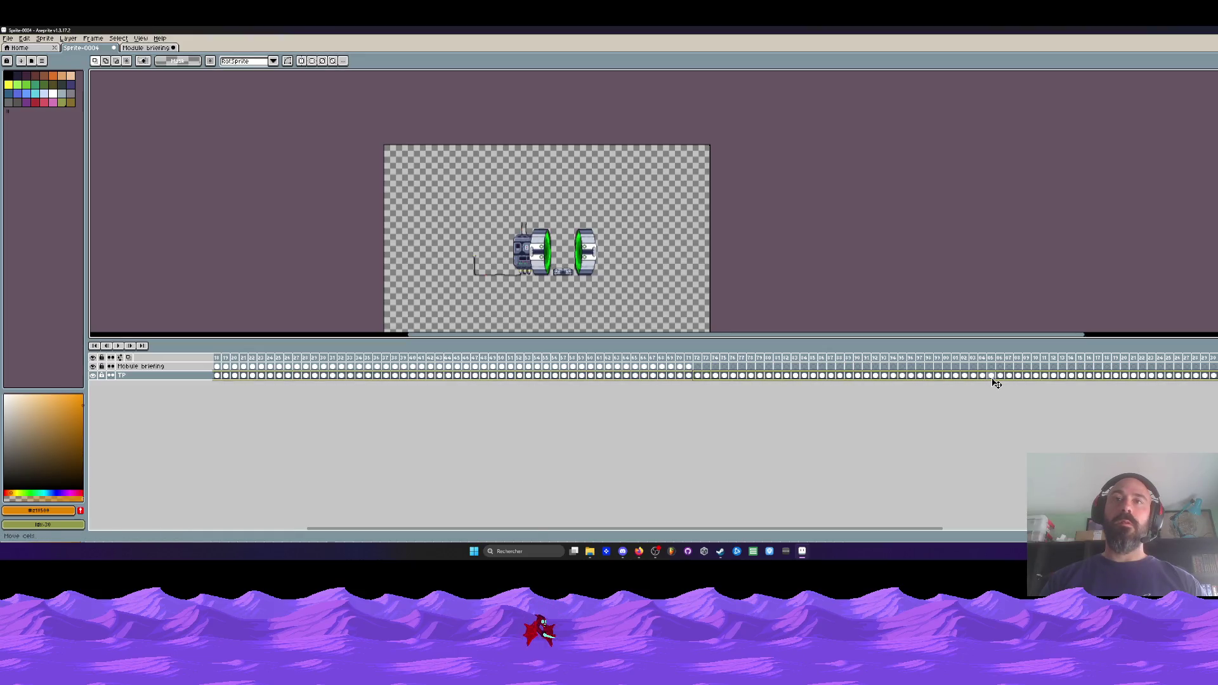
- Undo the TP cel move and marquee-select the monitor console across frames 1–71
drag(746, 526, 426, 528)
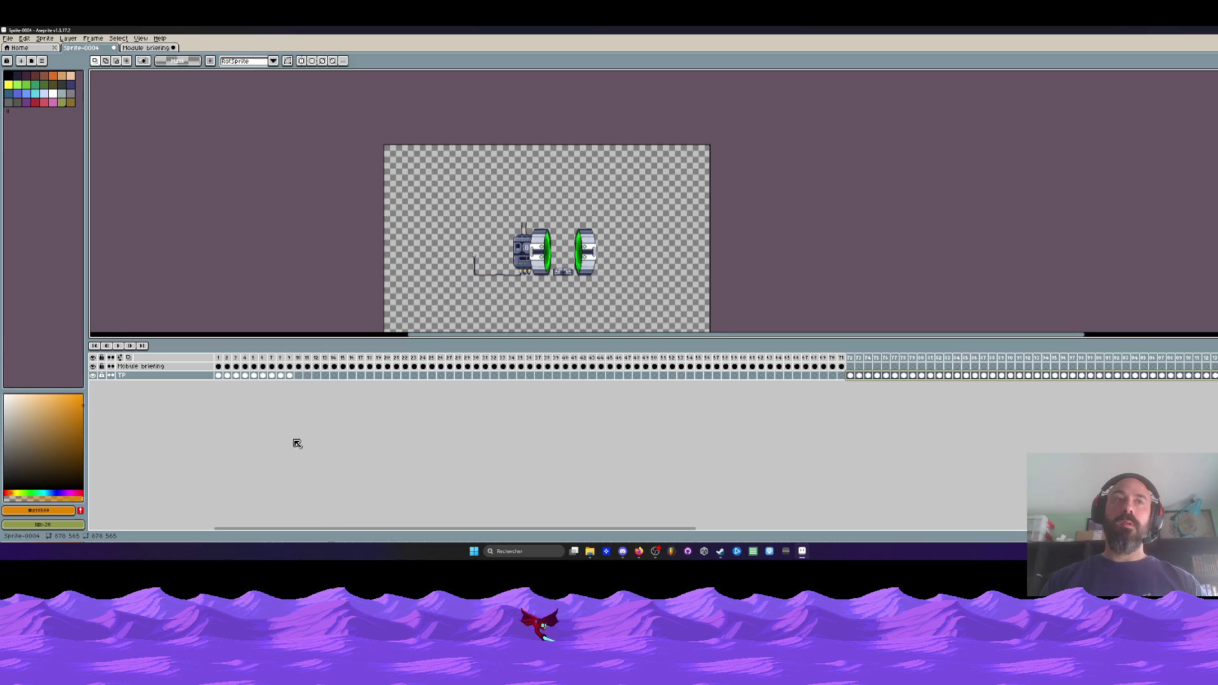
key(ctrl+z)
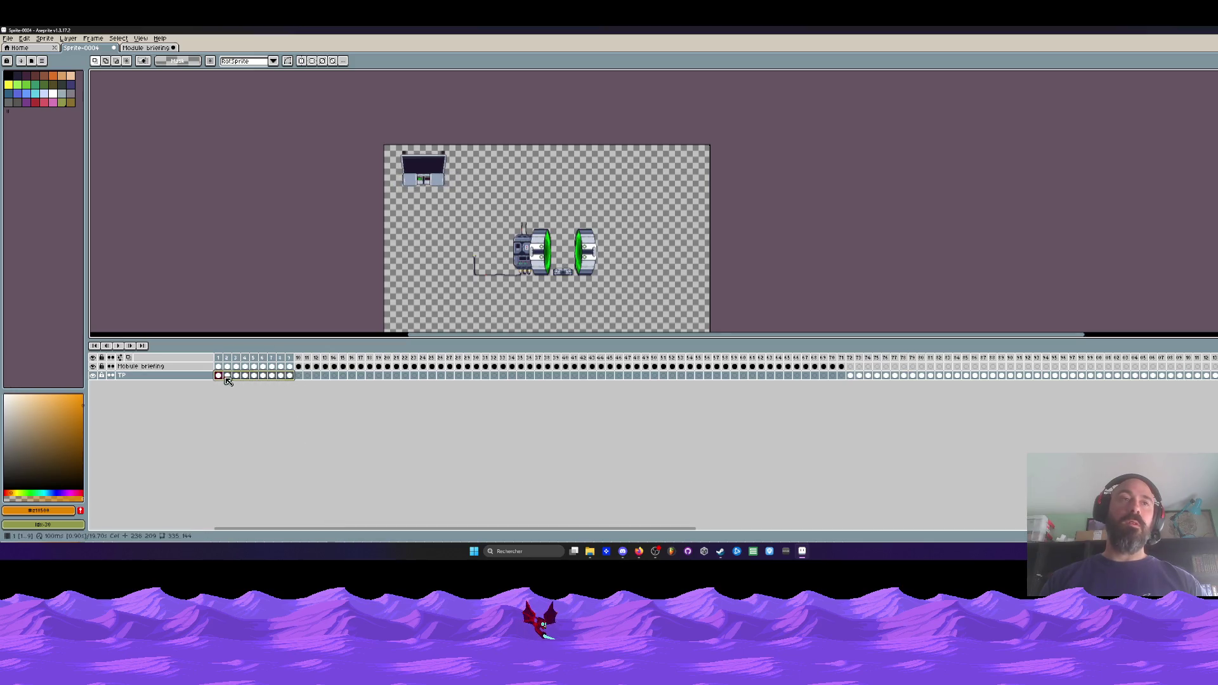
mouse_move(217, 357)
mouse_down()
mouse_move(566, 359)
mouse_move(264, 359)
mouse_move(221, 375)
mouse_up()
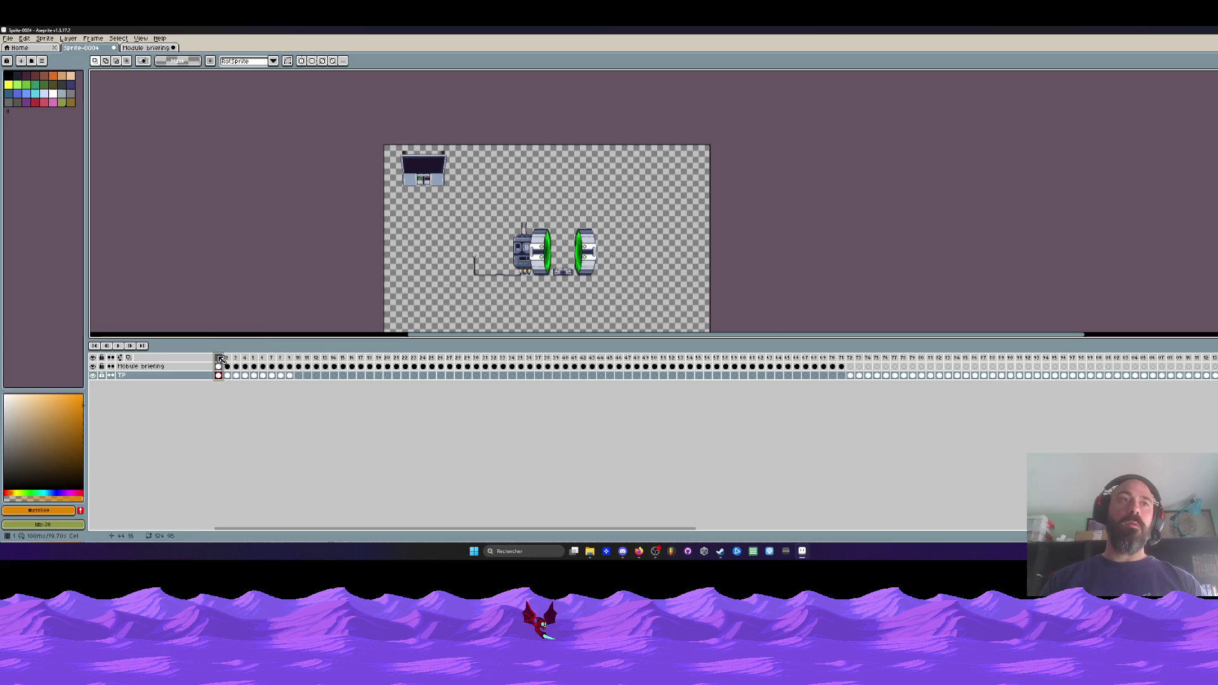
drag(383, 144, 551, 273)
click(833, 374)
drag(833, 374, 224, 374)
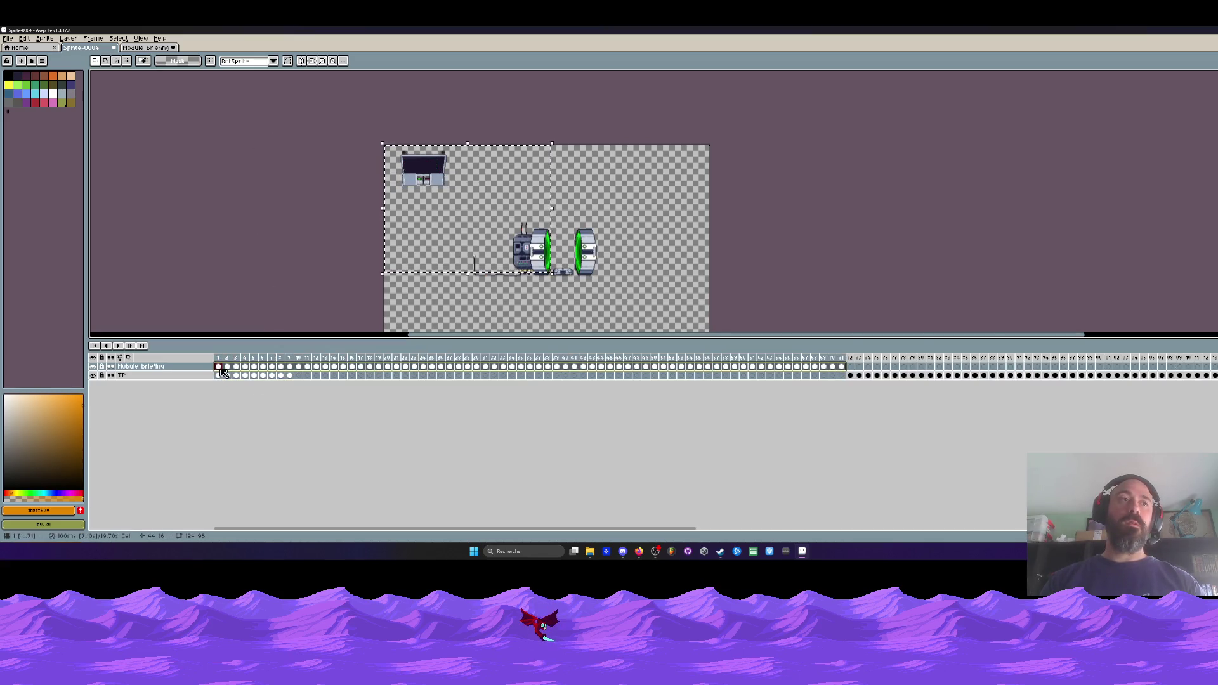
- Move the monitor console down beside the teleporters and commit its new position
scroll(482, 206, up, 1)
drag(374, 142, 384, 289)
scroll(412, 253, up, 1)
scroll(457, 236, up, 2)
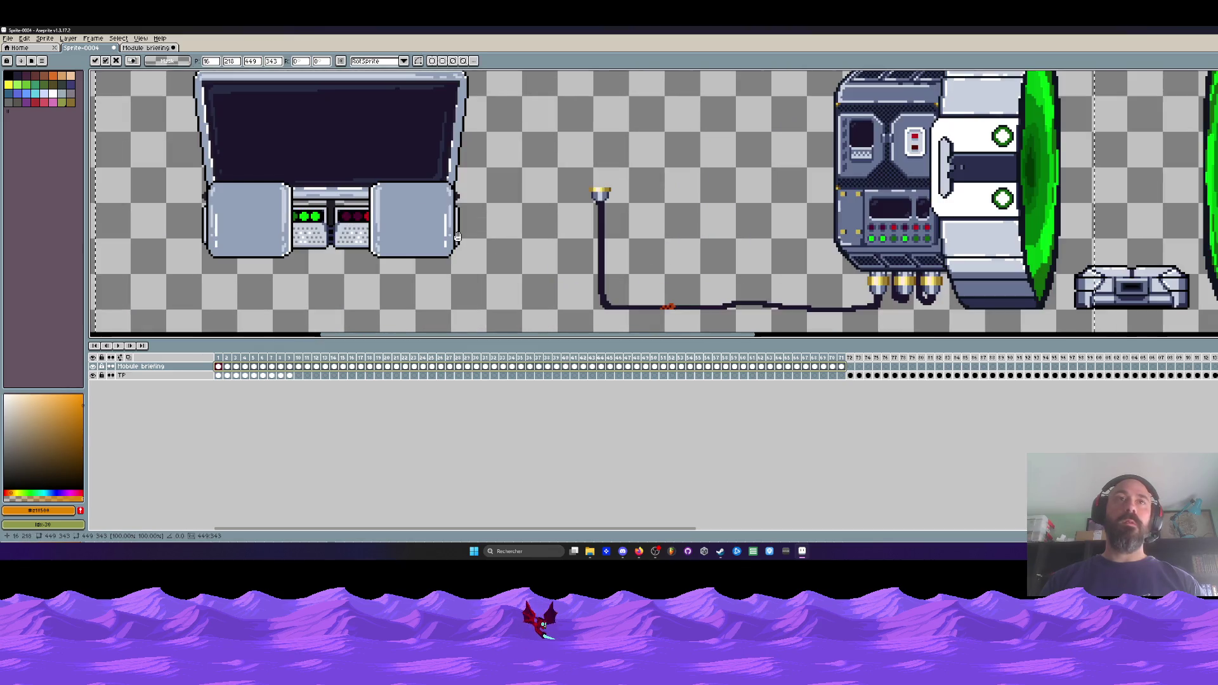
click(339, 366)
scroll(330, 326, down, 3)
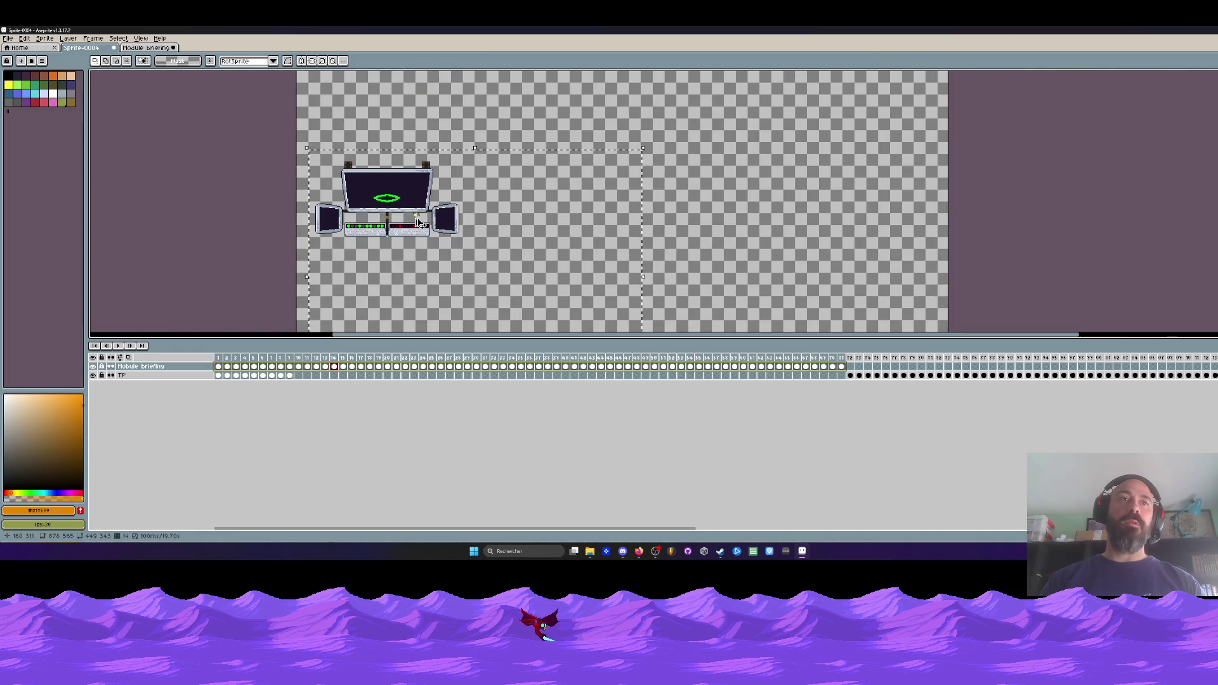
click(289, 366)
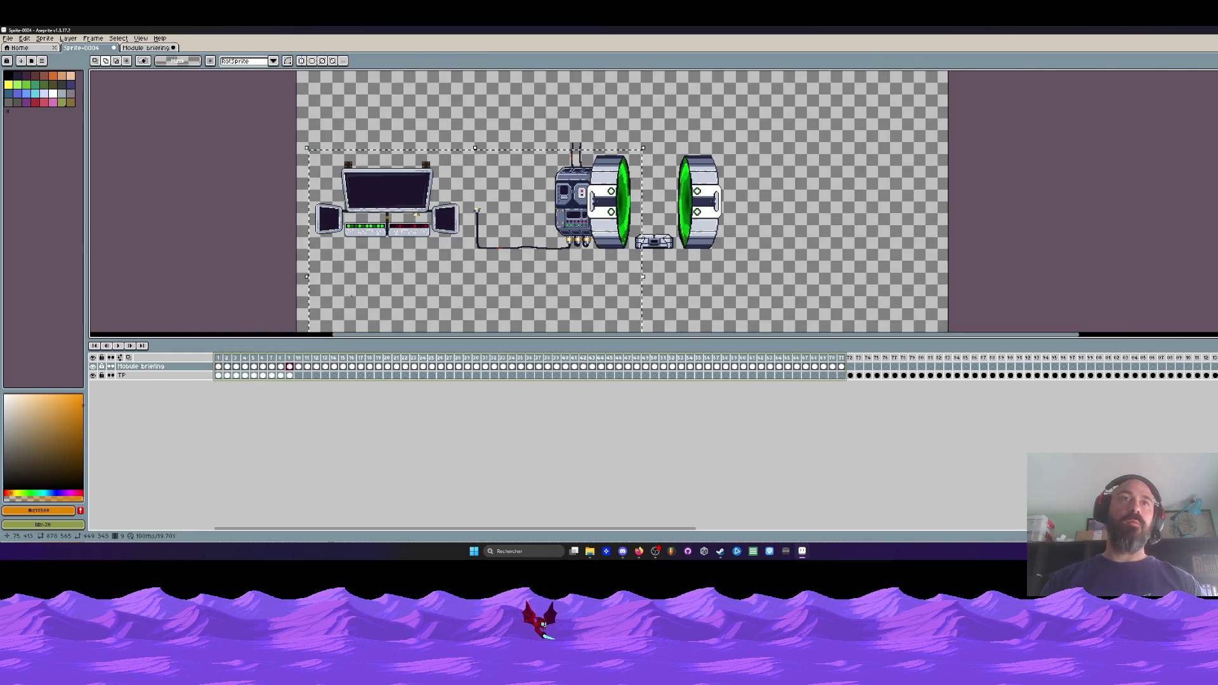
- Shift the monitor console further right, drop it, and open the frame 9 TP cel's properties
click(426, 207)
mouse_move(426, 207)
mouse_down()
mouse_move(477, 200)
mouse_move(517, 220)
mouse_up()
scroll(477, 200, up, 4)
scroll(517, 220, down, 4)
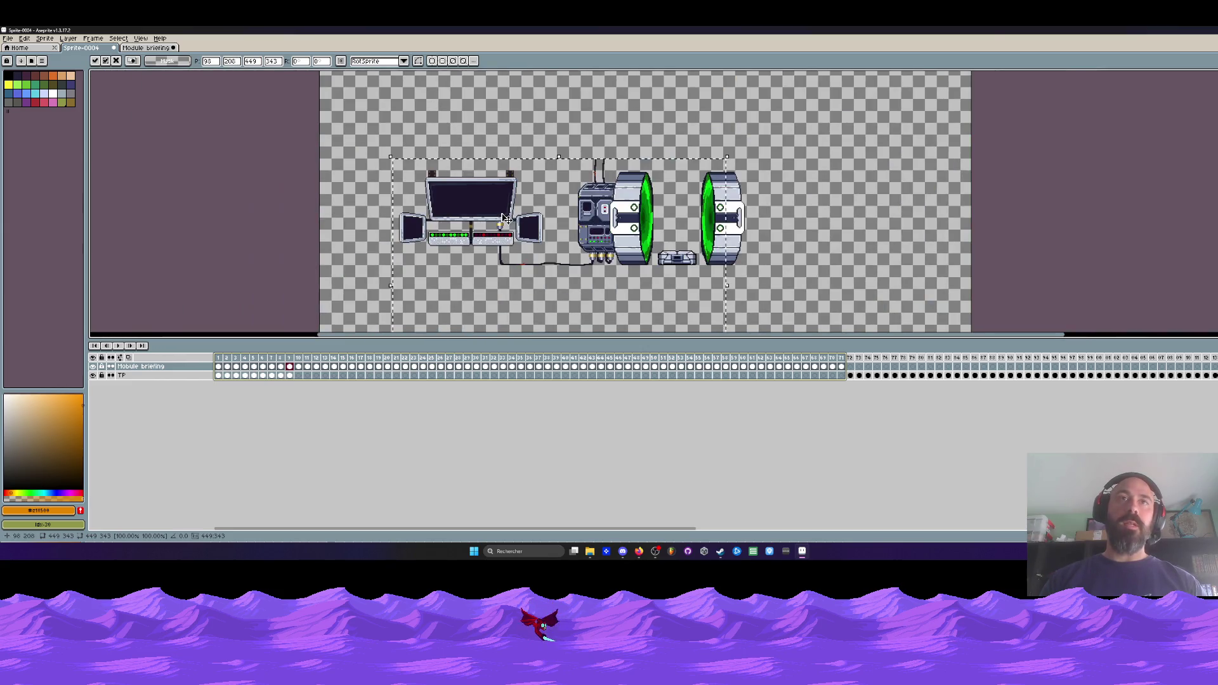
click(309, 191)
drag(219, 367, 314, 373)
double_click(289, 376)
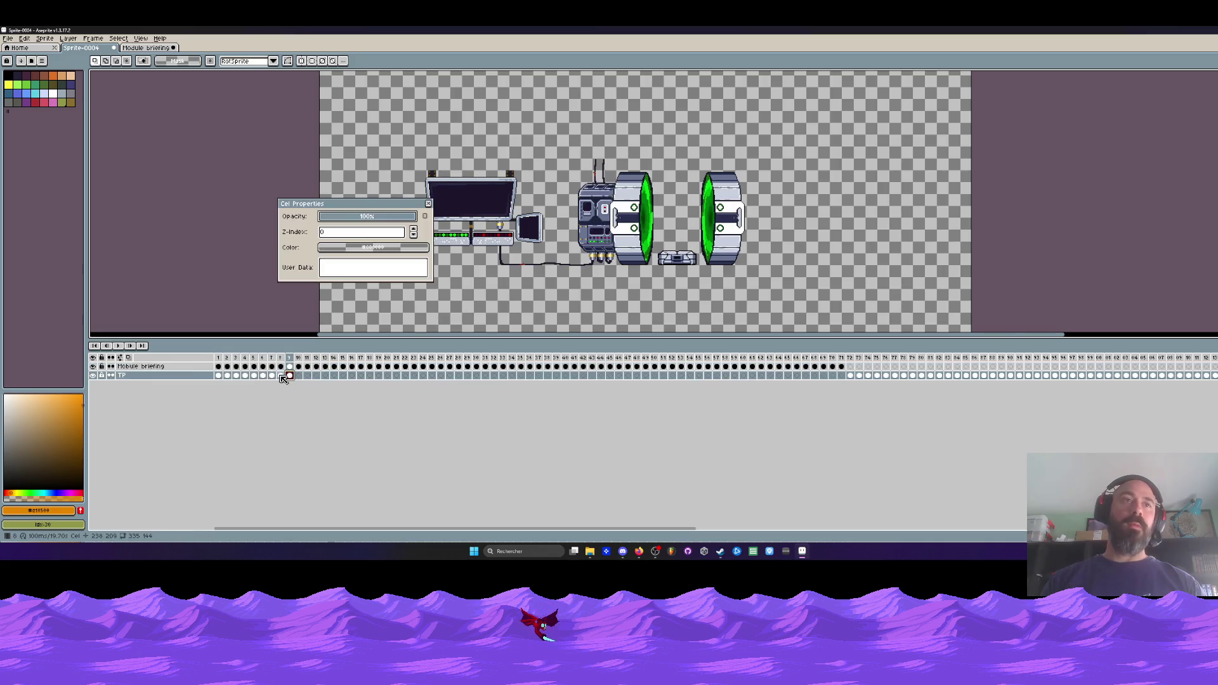
- Close Cel Properties and preview frames 10, 19 and 28
click(428, 203)
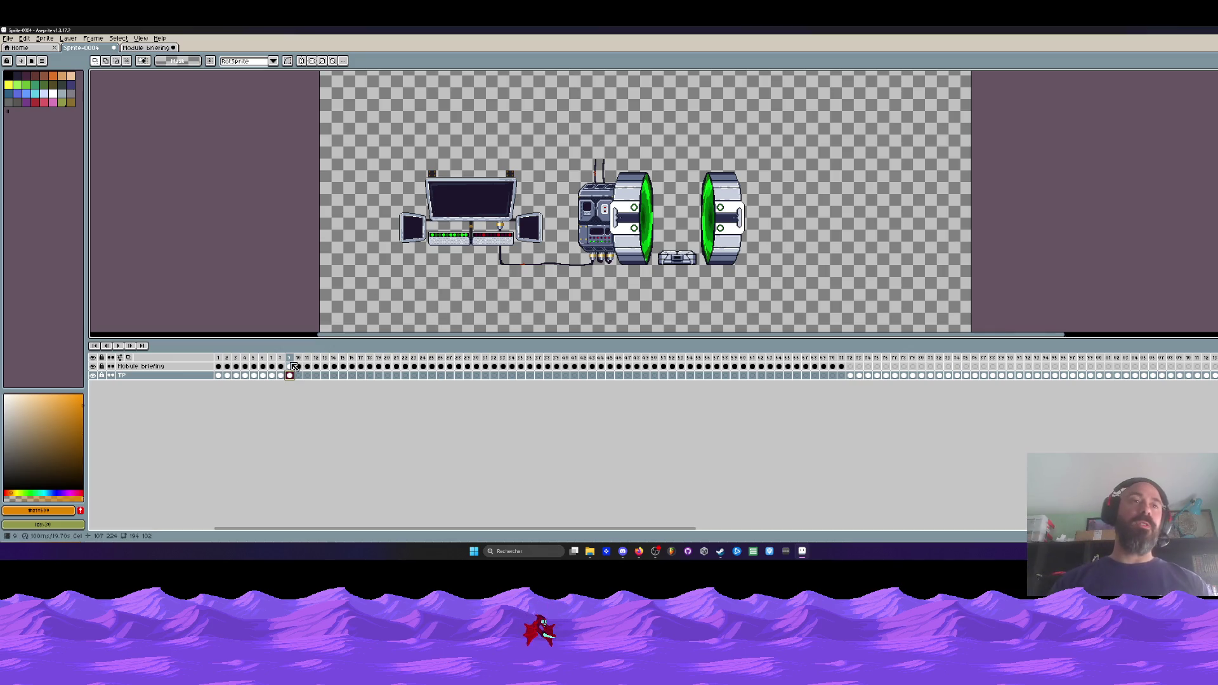
drag(290, 377, 218, 377)
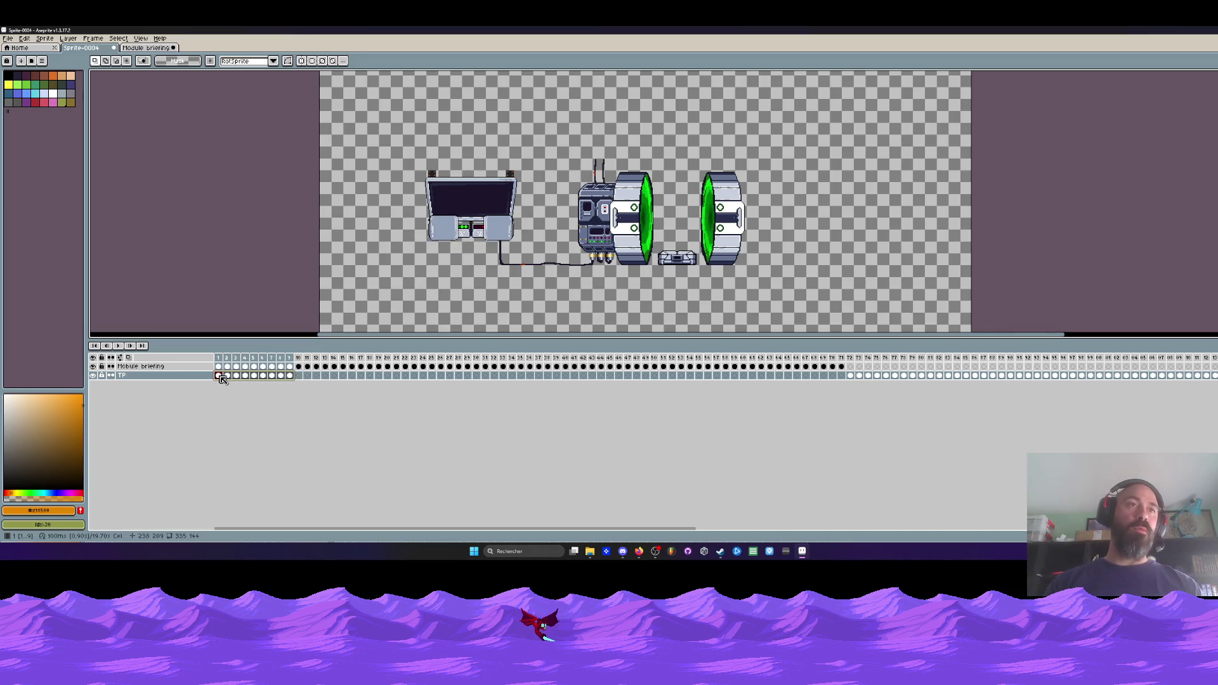
click(299, 375)
click(380, 384)
click(460, 380)
- Preview frames 37, 46, 55, 64 and 72, ending on the empty frame 73
click(540, 376)
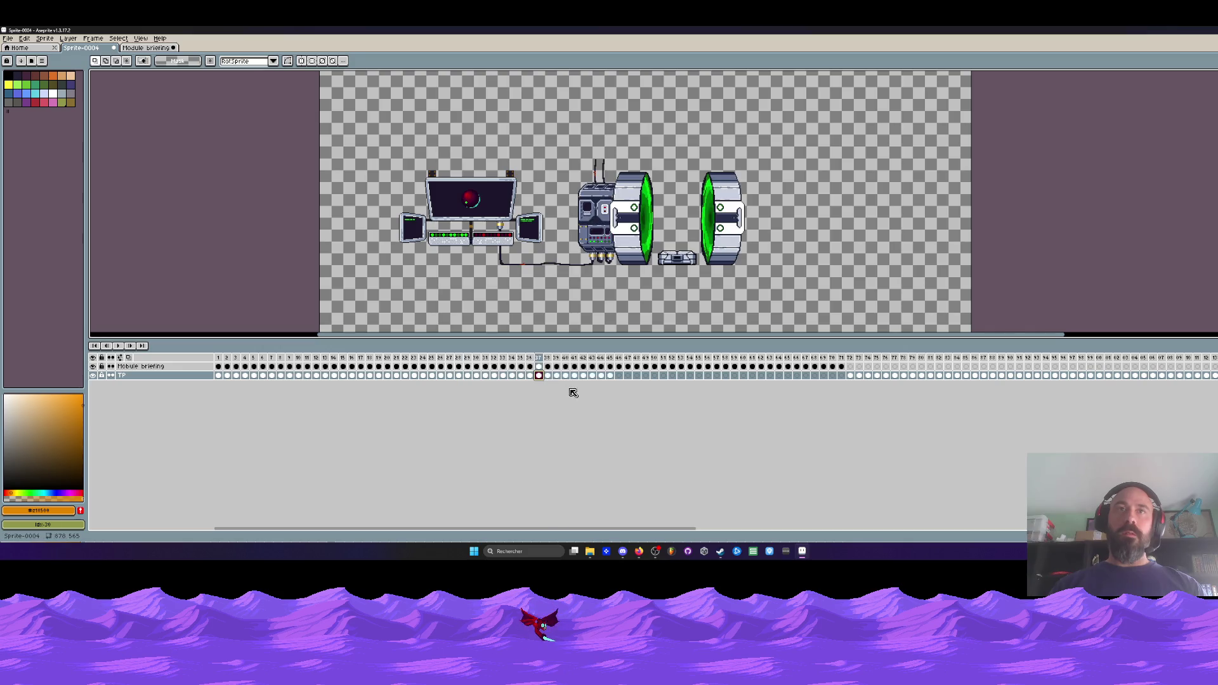
click(620, 375)
click(698, 377)
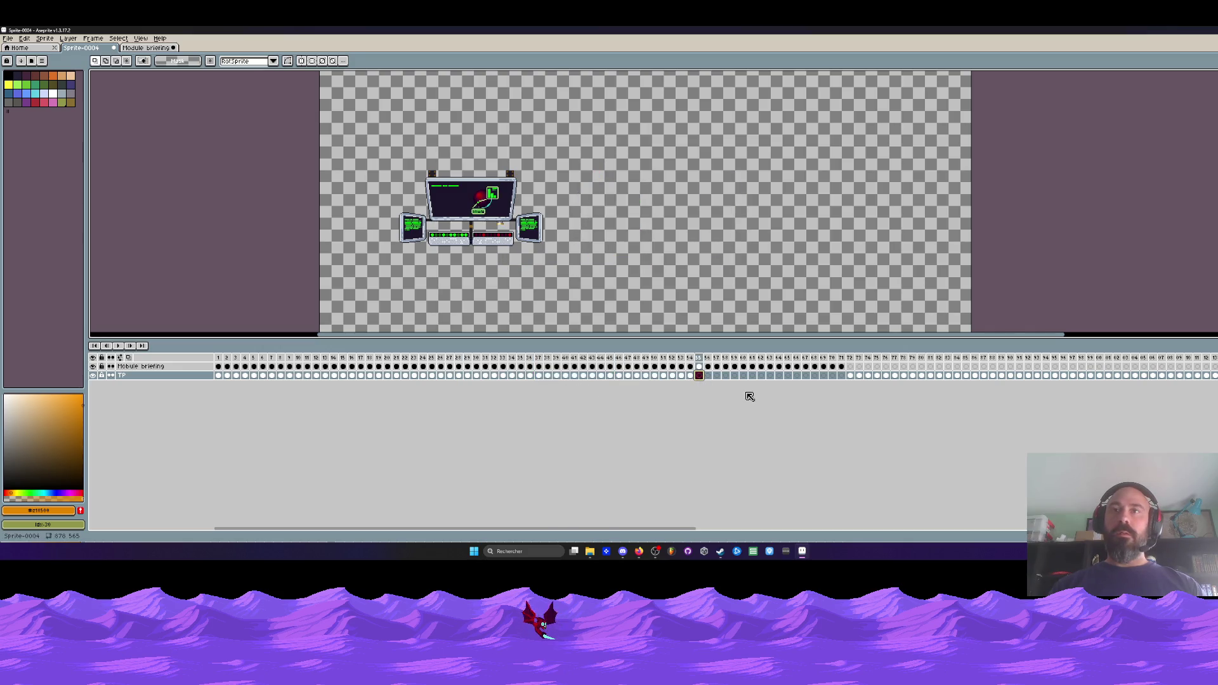
click(784, 380)
click(853, 360)
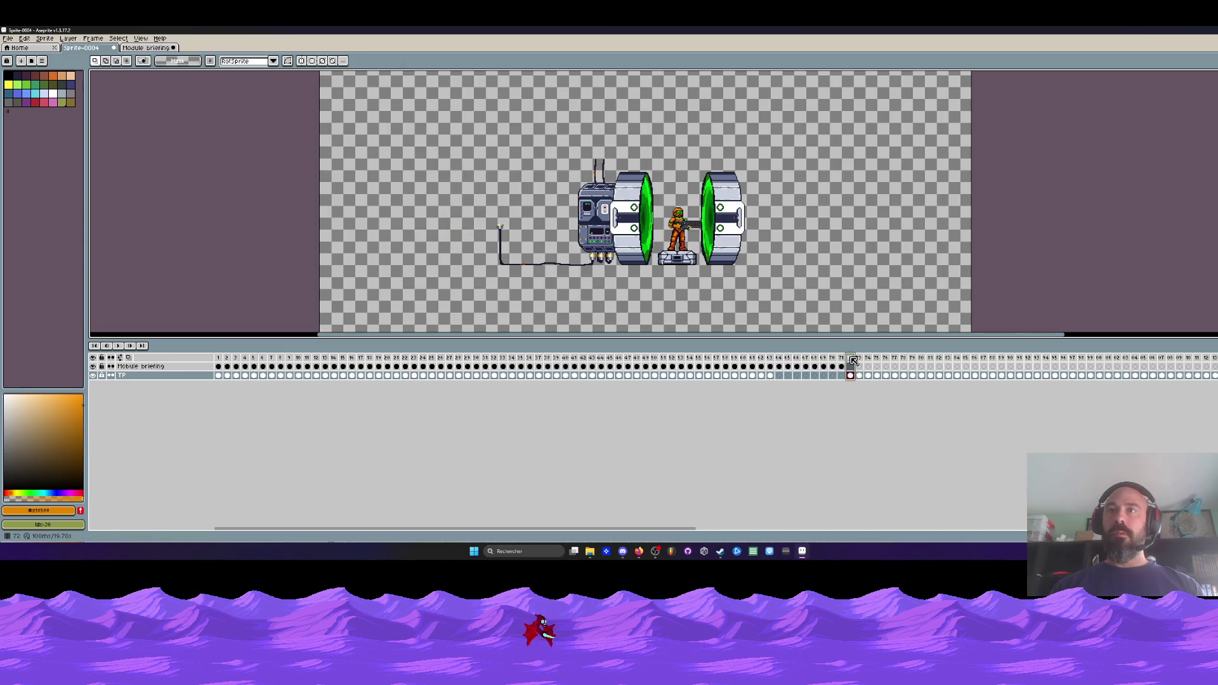
click(860, 359)
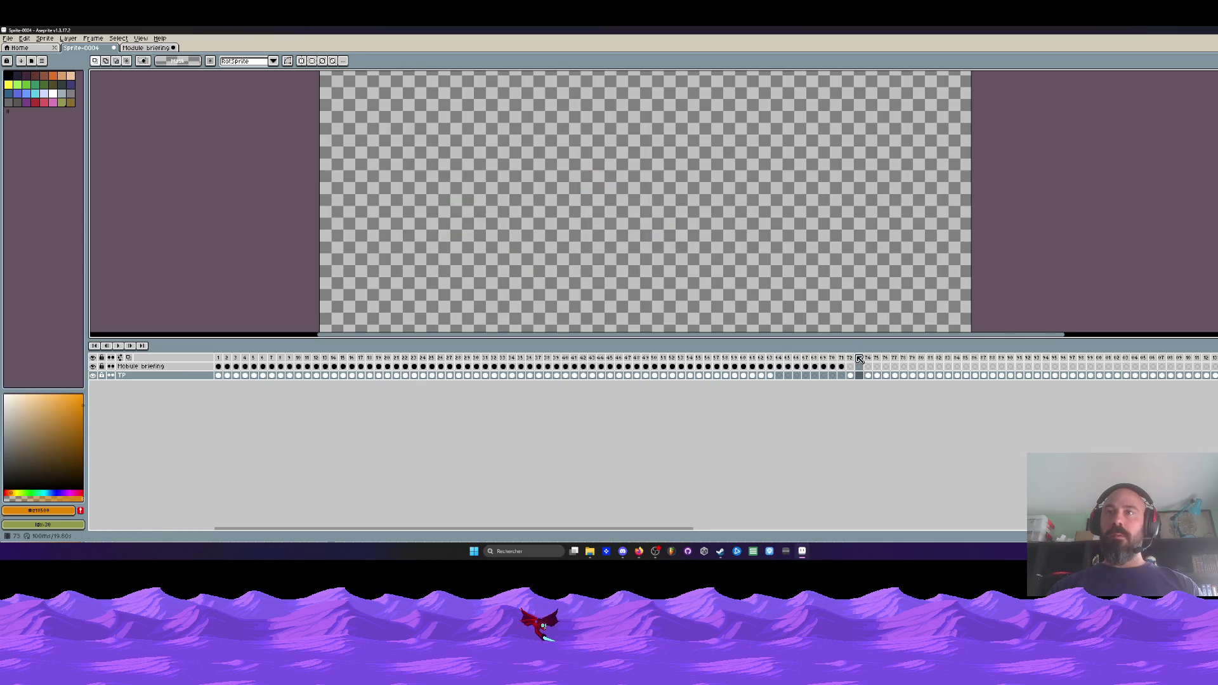
- Undo the accidental frame change around frames 72–73, landing on frame 64
click(851, 359)
drag(864, 361, 858, 360)
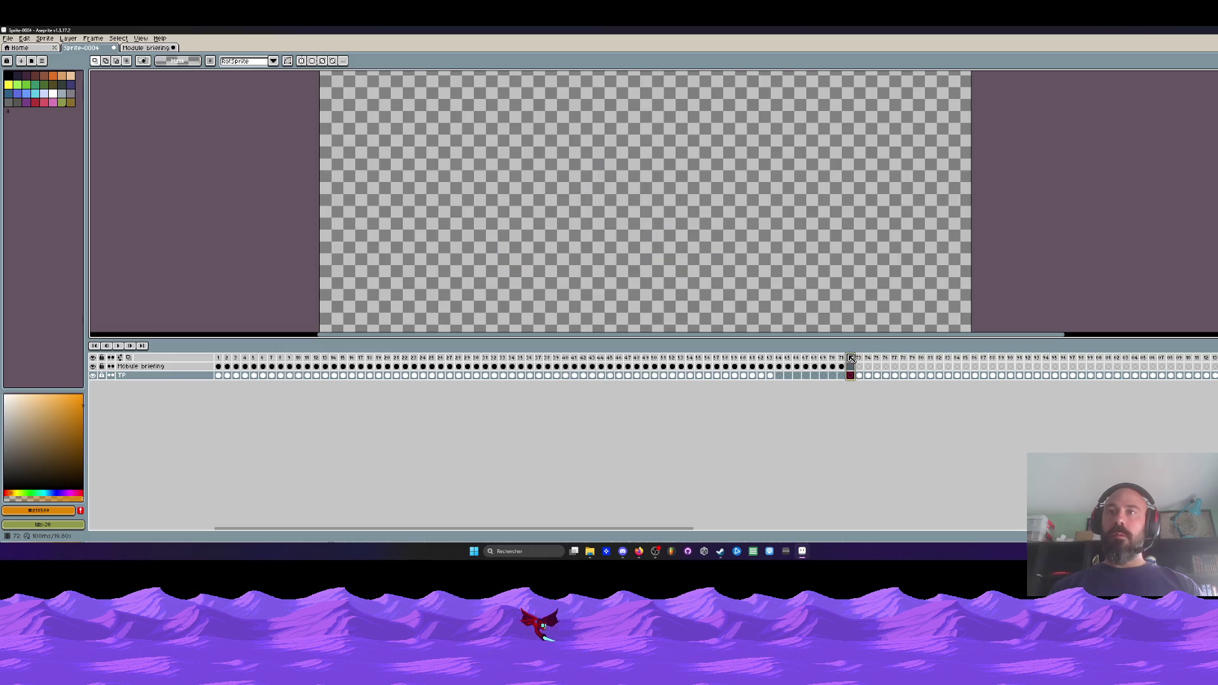
click(782, 376)
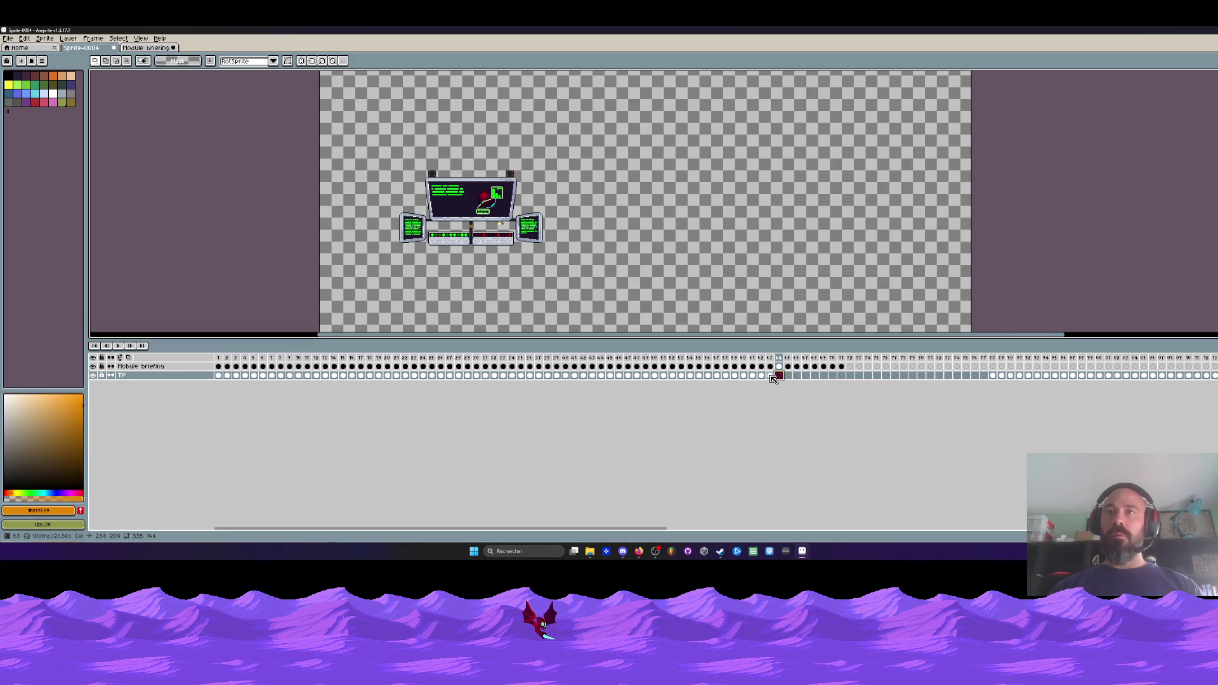
key(ctrl+z)
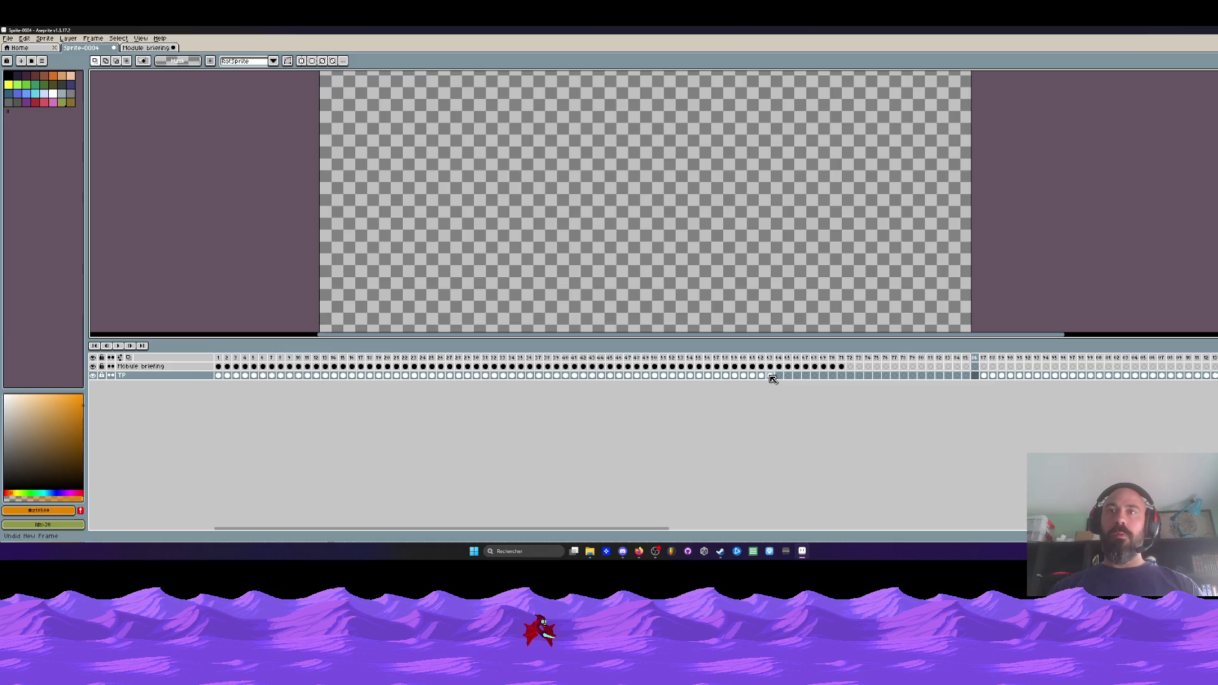
- Copy TP cels 1–8 and paste them at frame 64
drag(773, 379, 591, 377)
drag(217, 377, 282, 381)
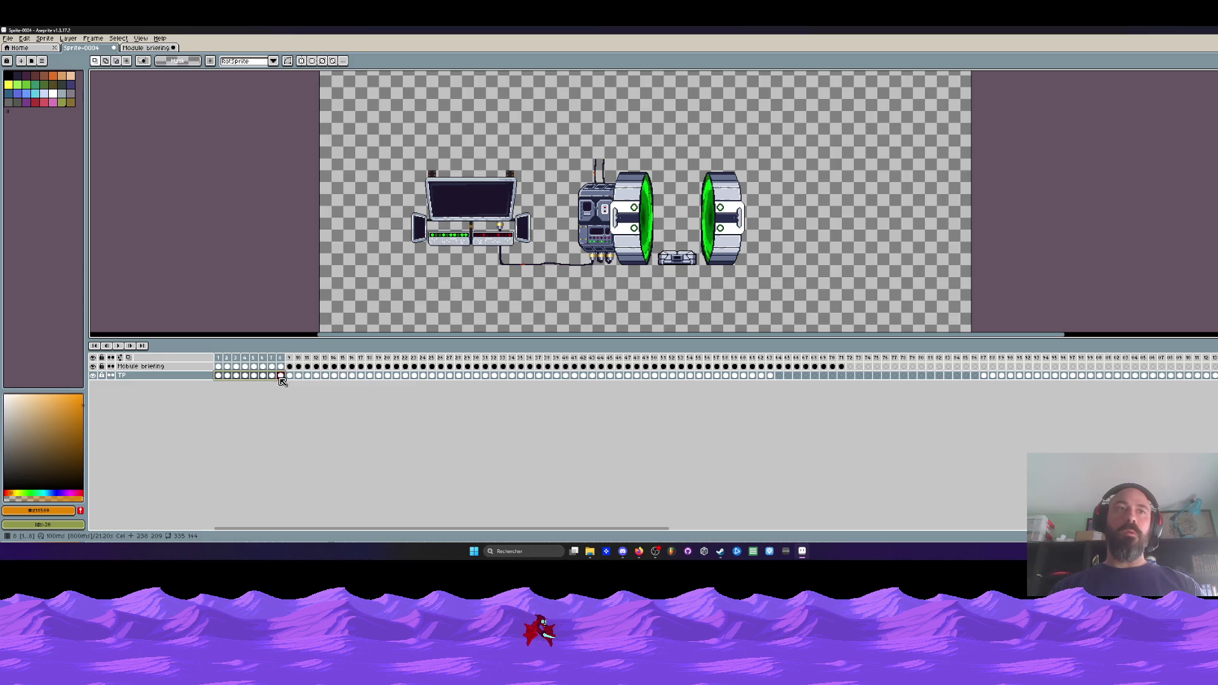
key(ctrl+c)
click(779, 377)
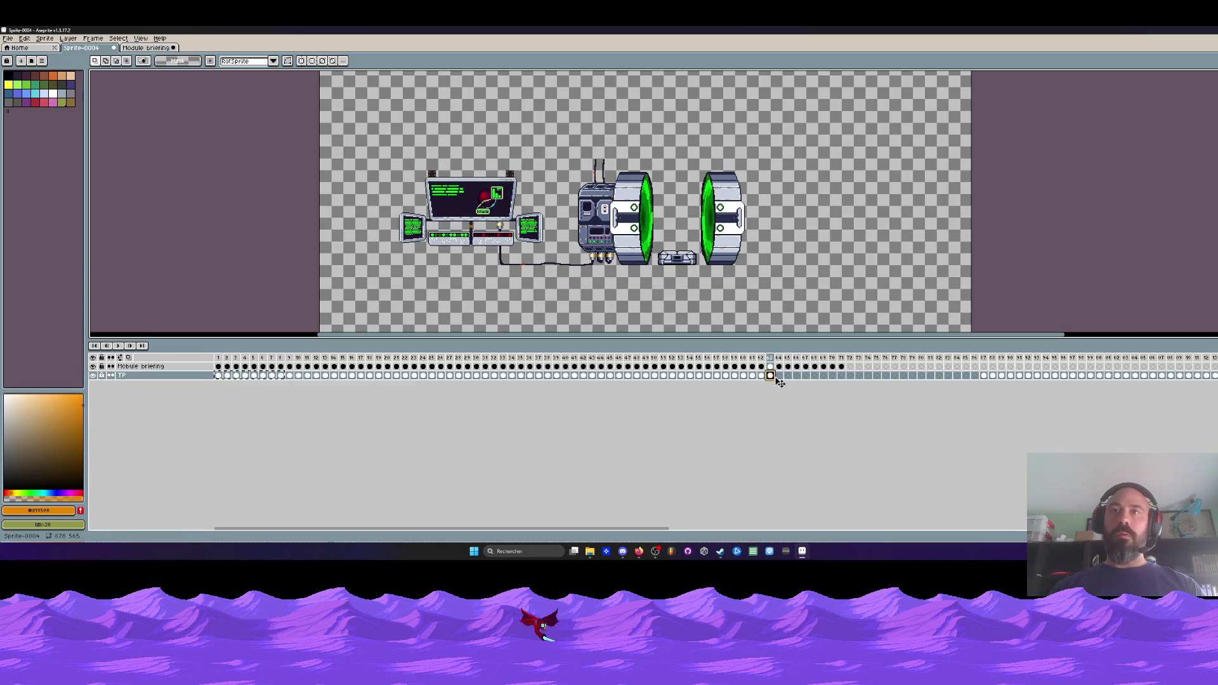
key(ctrl+v)
- Play the animation from frame 1 and stop at frame 71
drag(753, 361, 780, 360)
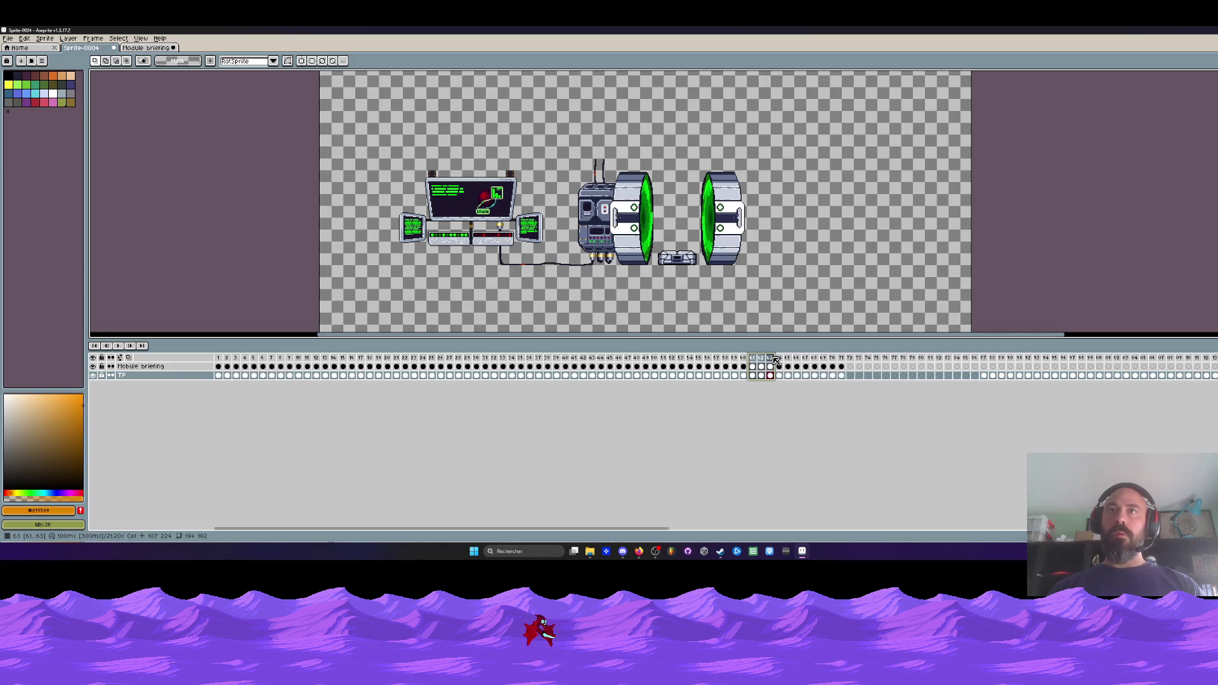
mouse_move(782, 359)
mouse_down()
mouse_move(840, 358)
mouse_move(341, 360)
mouse_up()
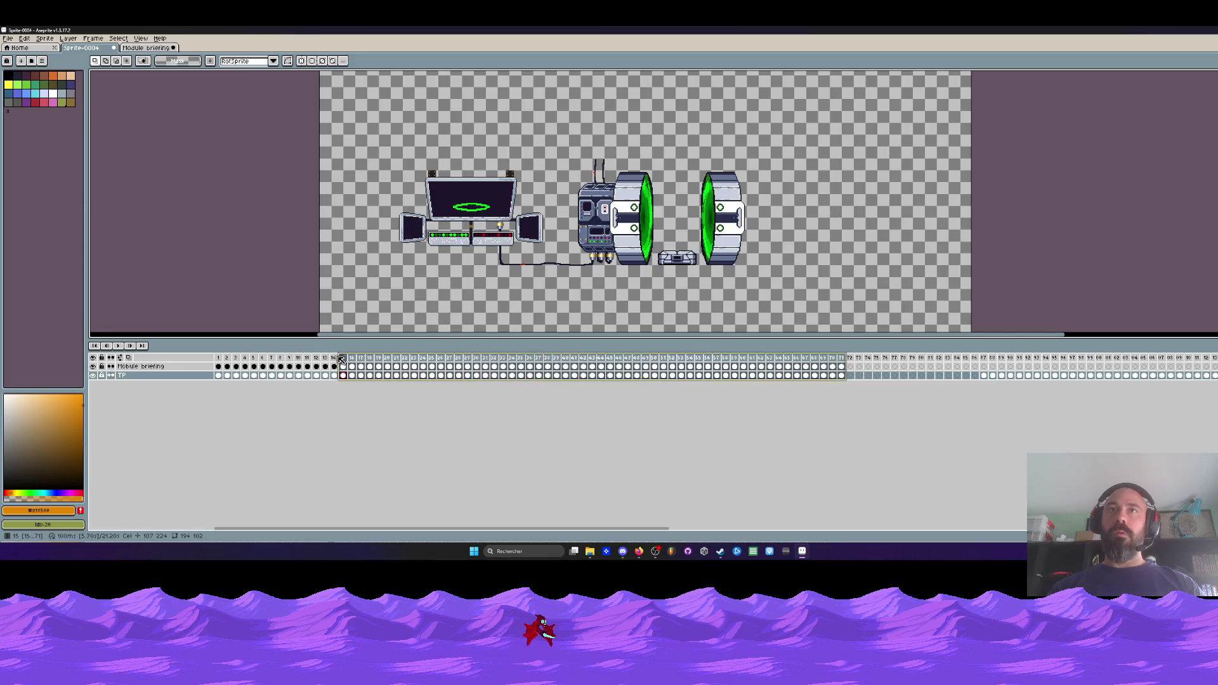
click(218, 359)
key(Return)
scroll(461, 266, up, 2)
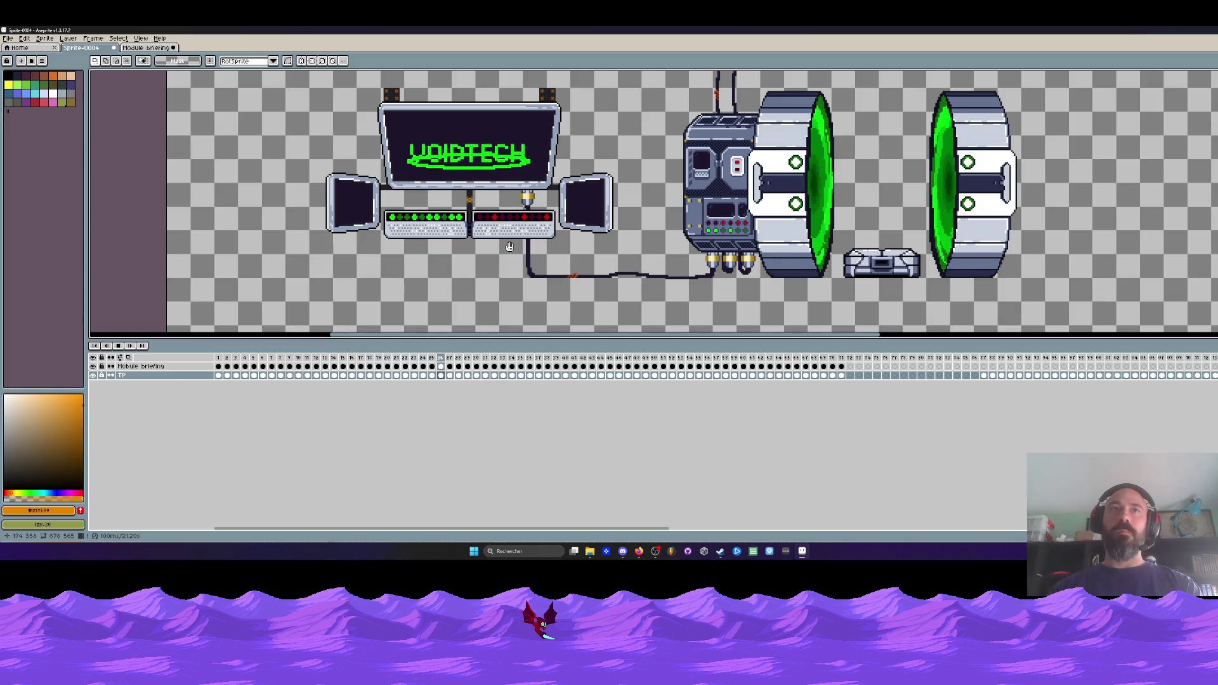
scroll(510, 247, down, 2)
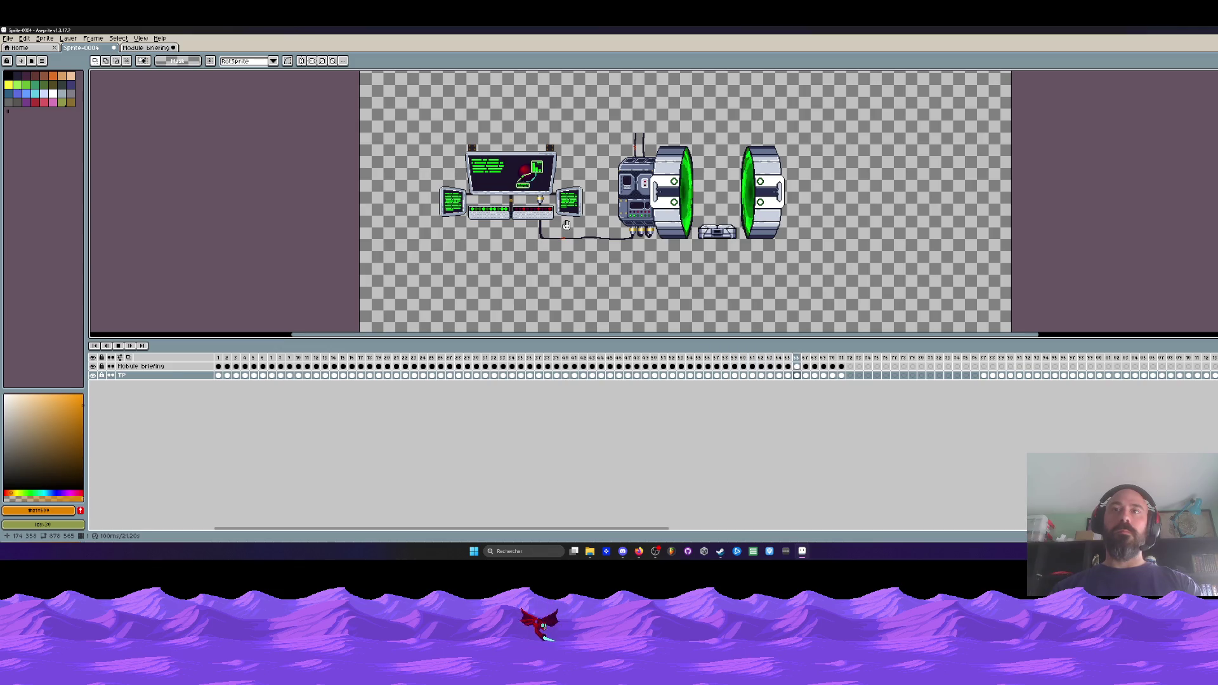
click(846, 360)
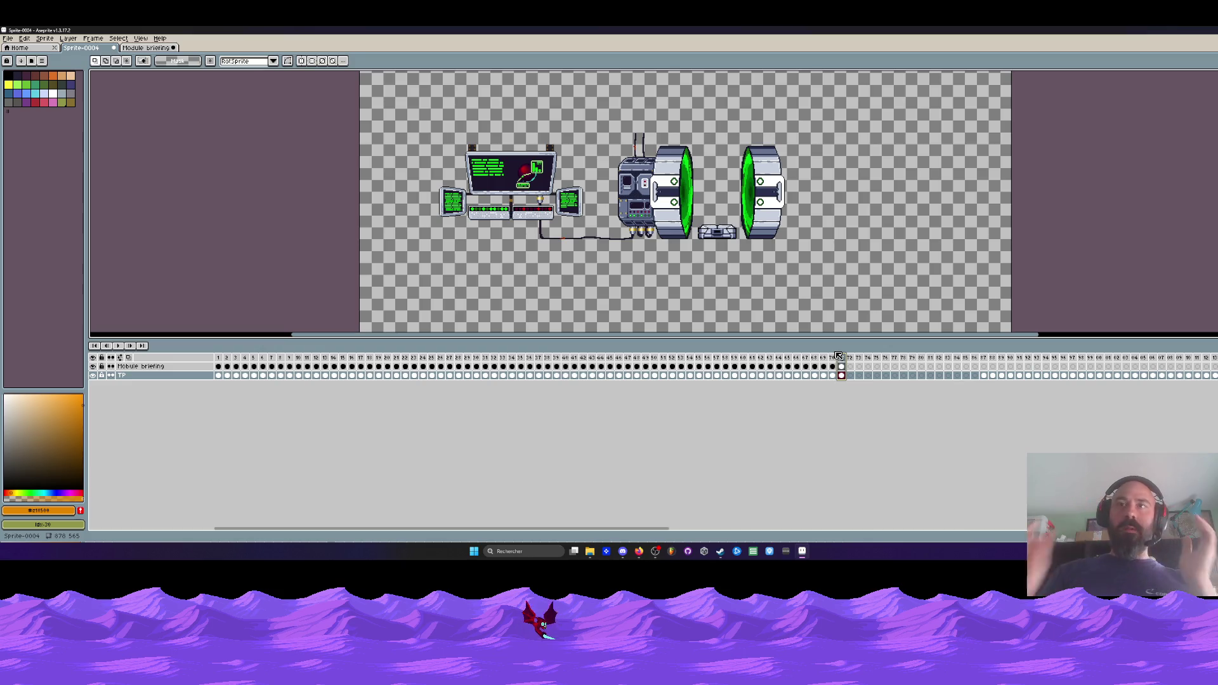
- Select frames 1 through 71 and bring up their frame options
click(841, 367)
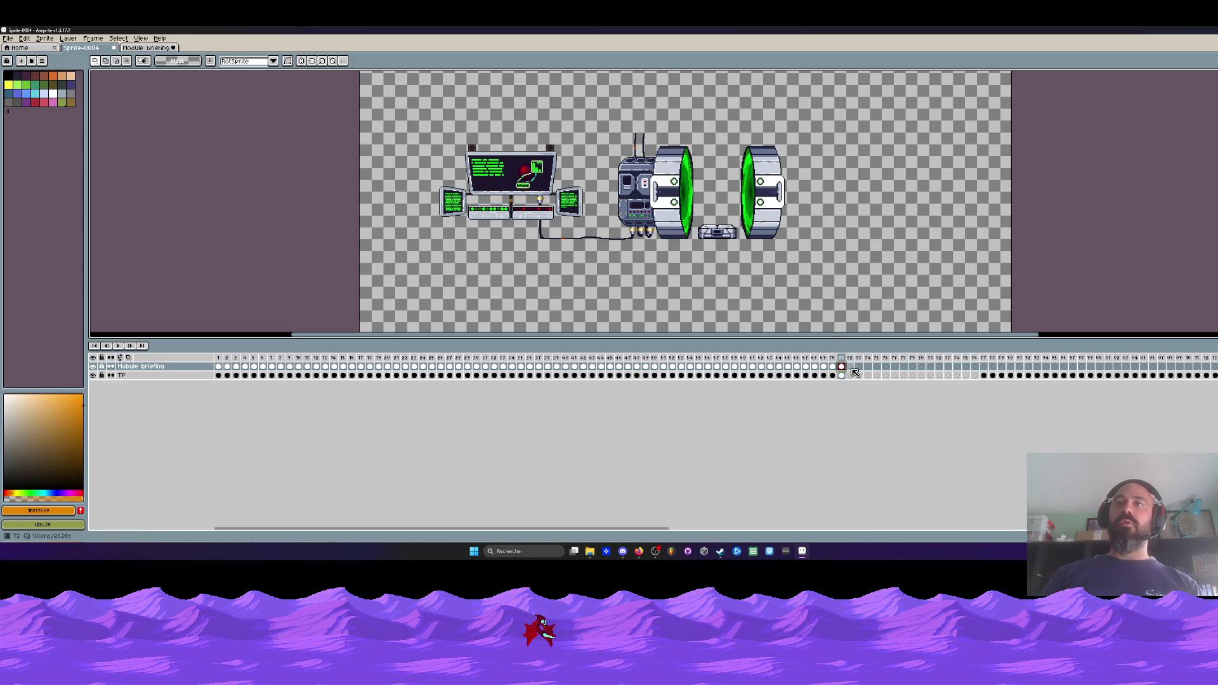
click(841, 376)
click(842, 375)
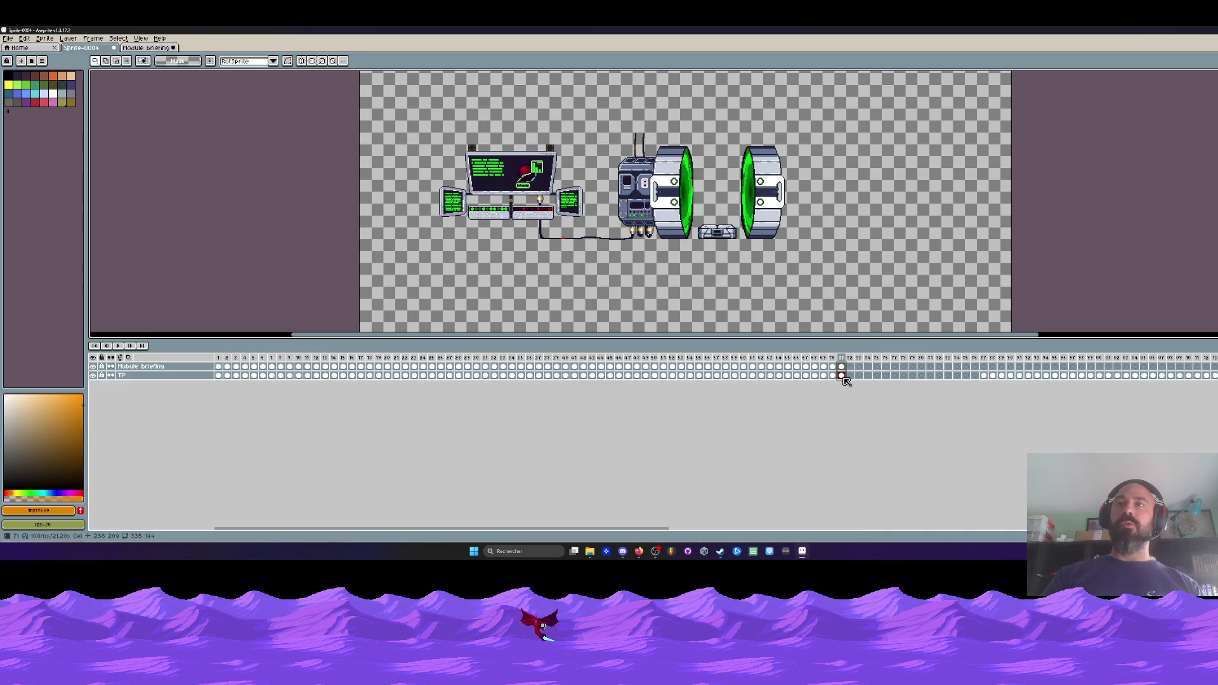
drag(843, 359, 220, 353)
right_click(220, 359)
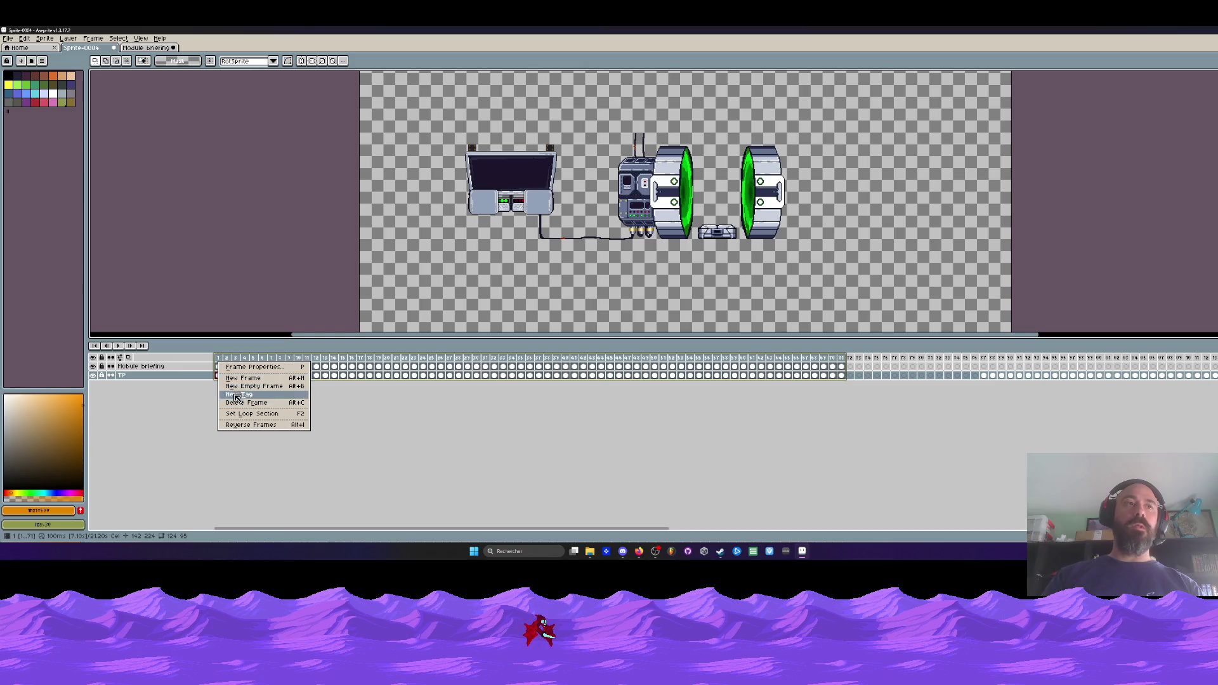
- Move the TP cel from frame 1 to frame 2 and insert new frames at the start
key(Escape)
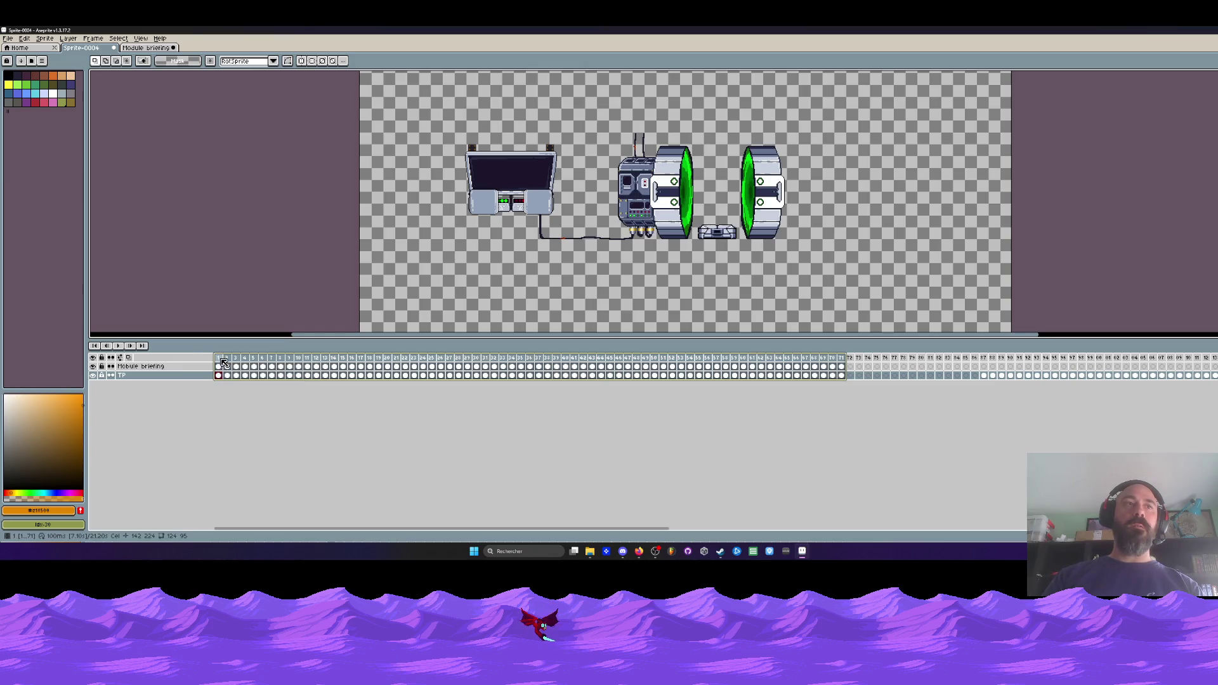
click(223, 359)
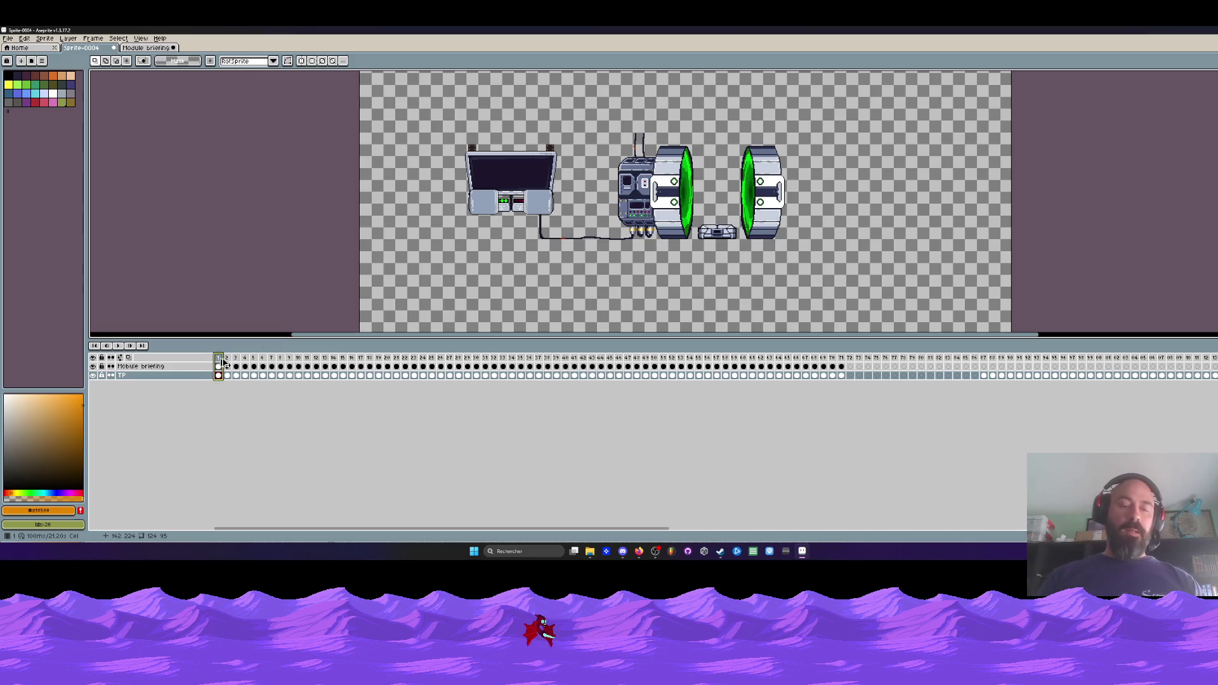
click(218, 376)
drag(235, 358, 227, 375)
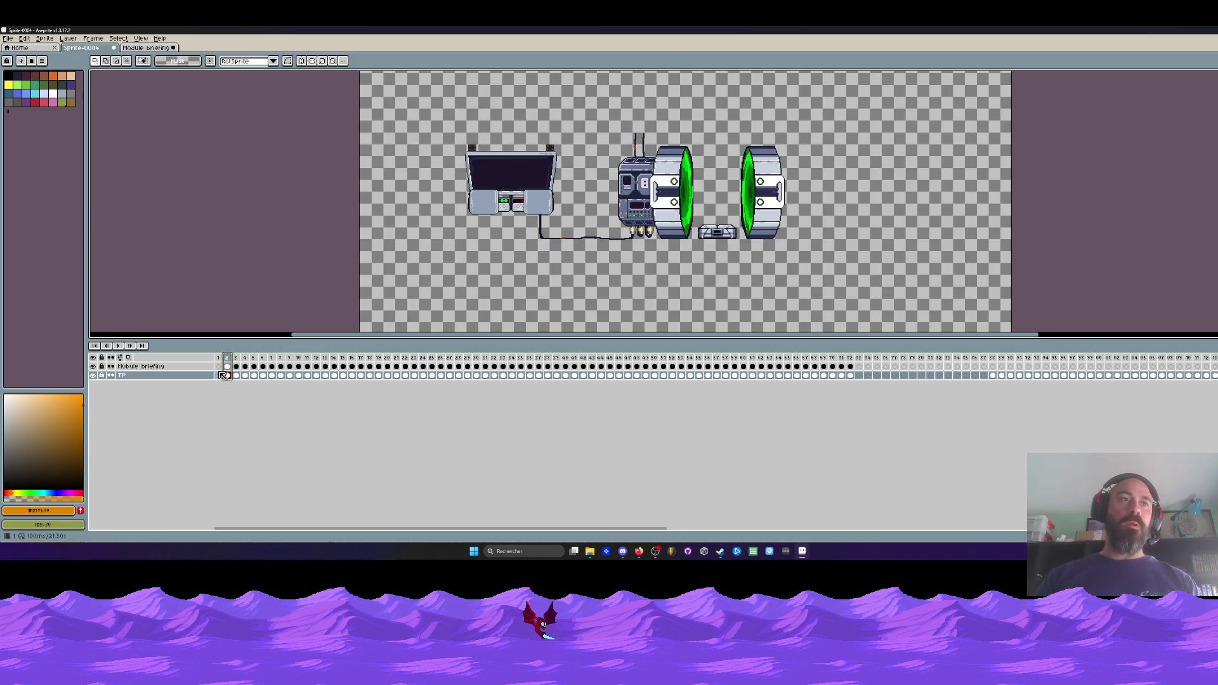
click(220, 360)
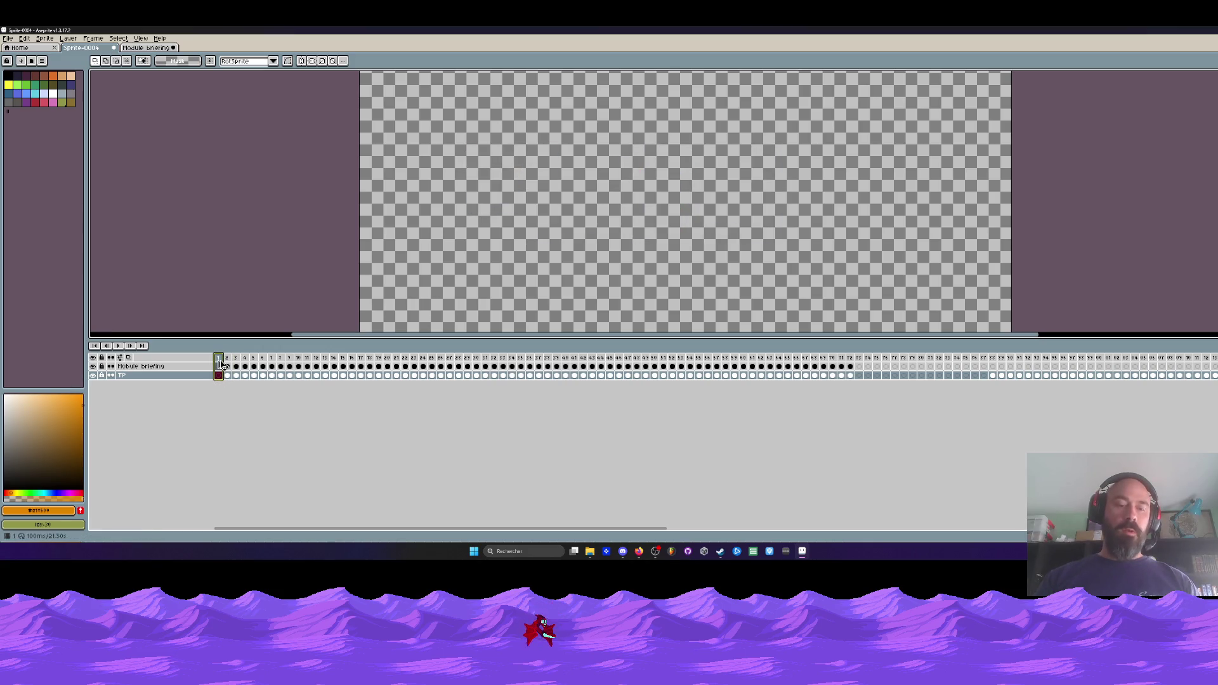
key(alt+n)
key(alt+n)
key(alt+n)
key(alt+n)
key(alt+n)
key(alt+n)
- Review TP layer frames 14 to 22, then return to frame 1
click(336, 369)
click(335, 378)
drag(336, 377, 406, 377)
click(353, 377)
click(405, 377)
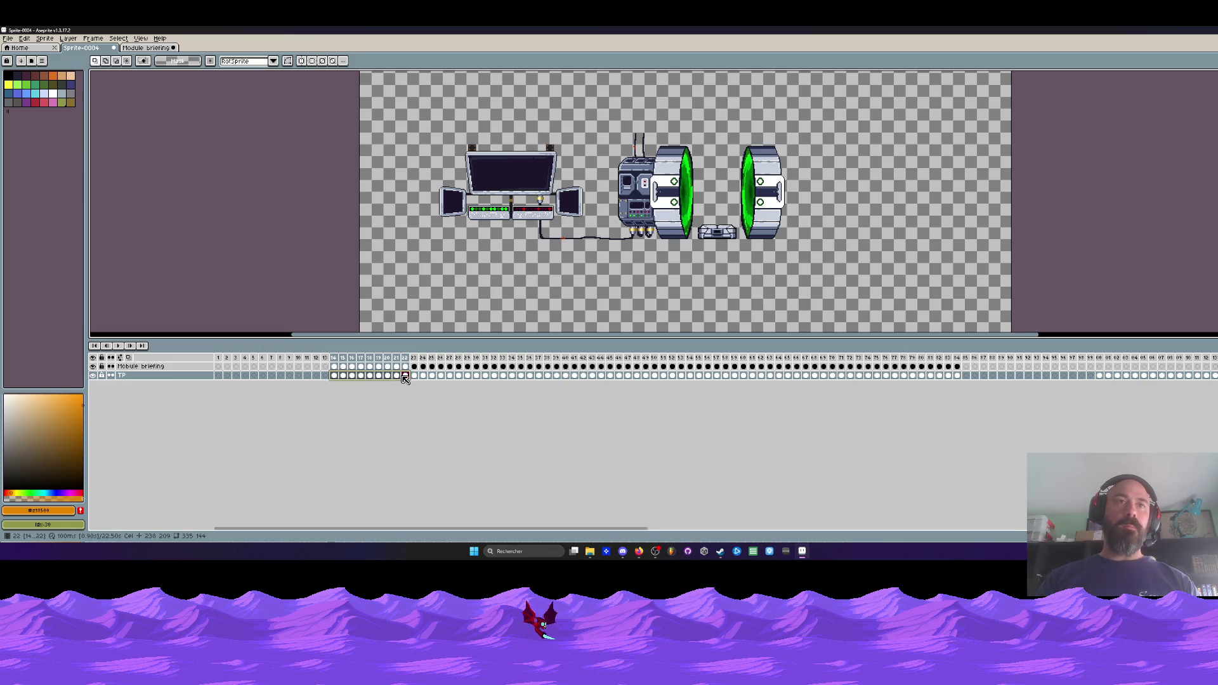
click(361, 376)
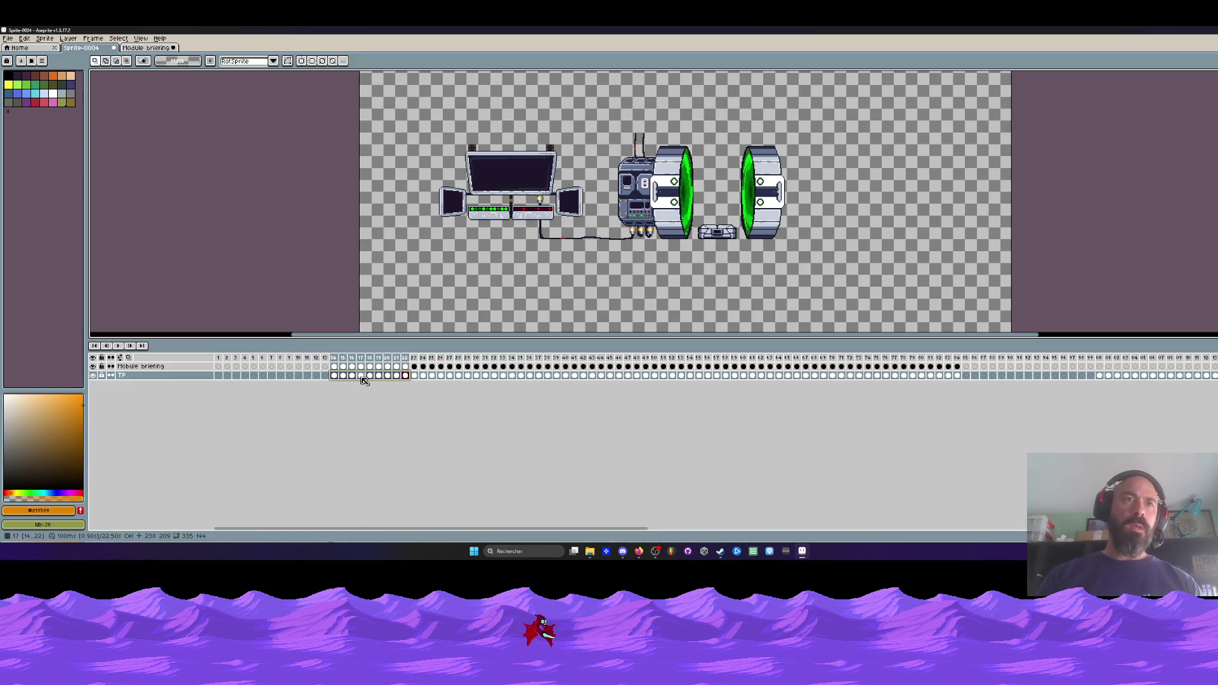
click(396, 376)
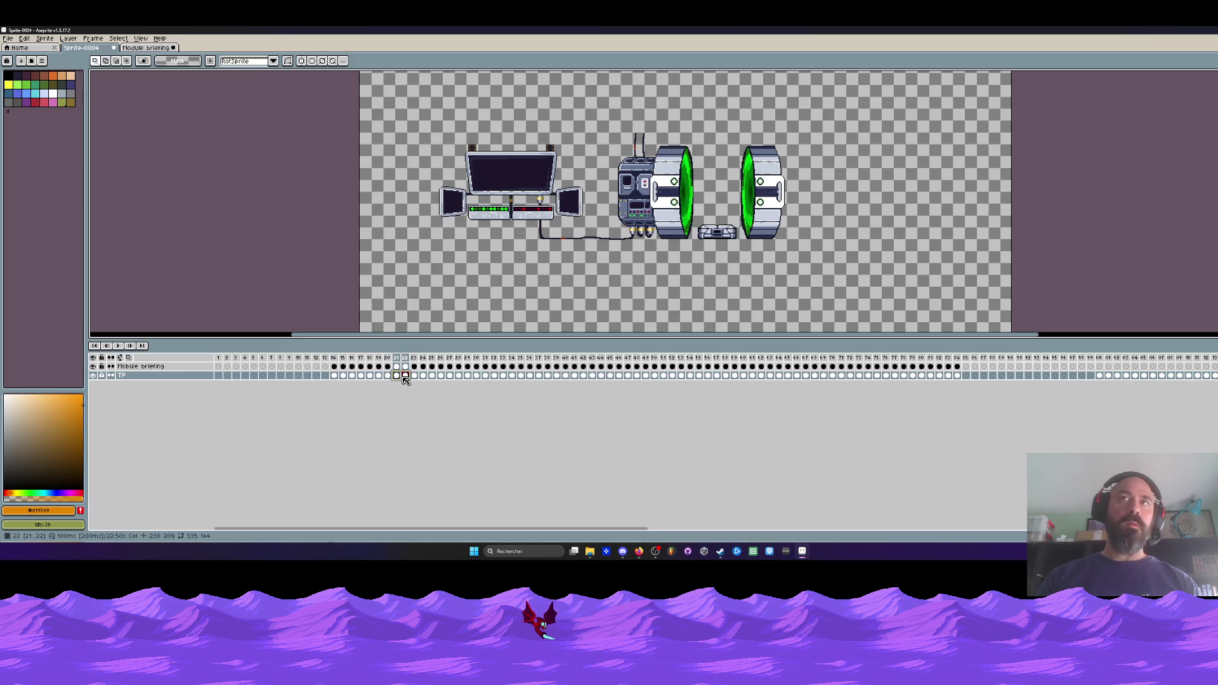
drag(394, 377, 338, 379)
click(400, 359)
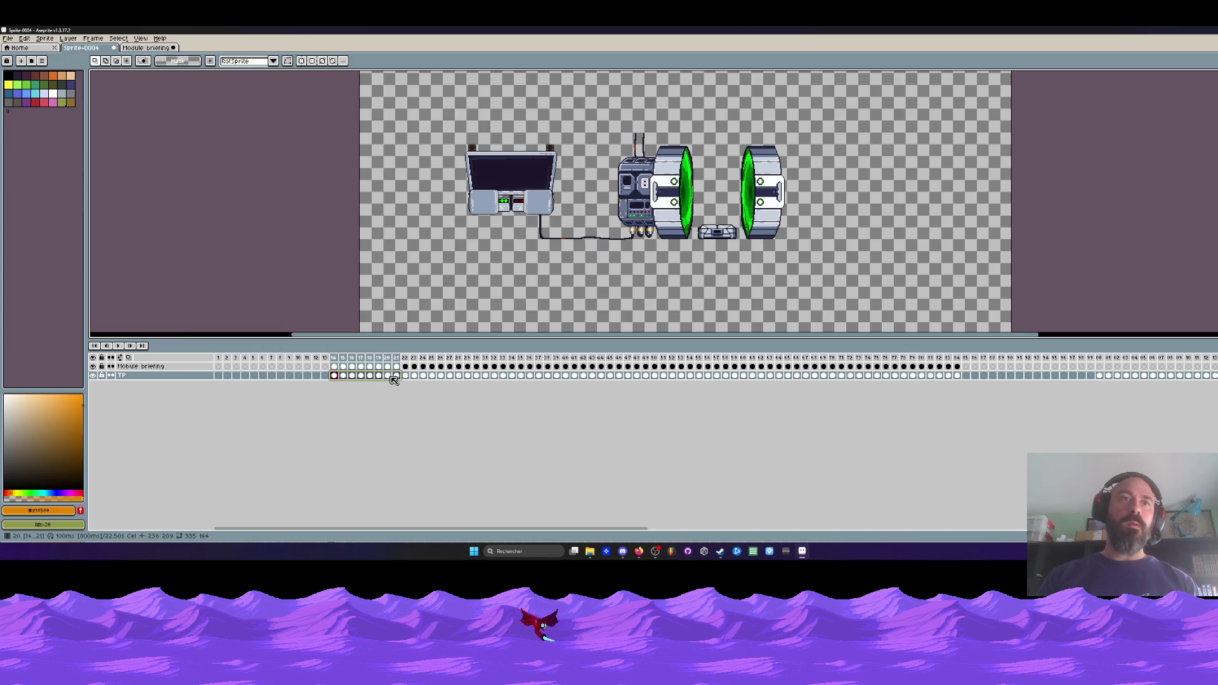
click(218, 375)
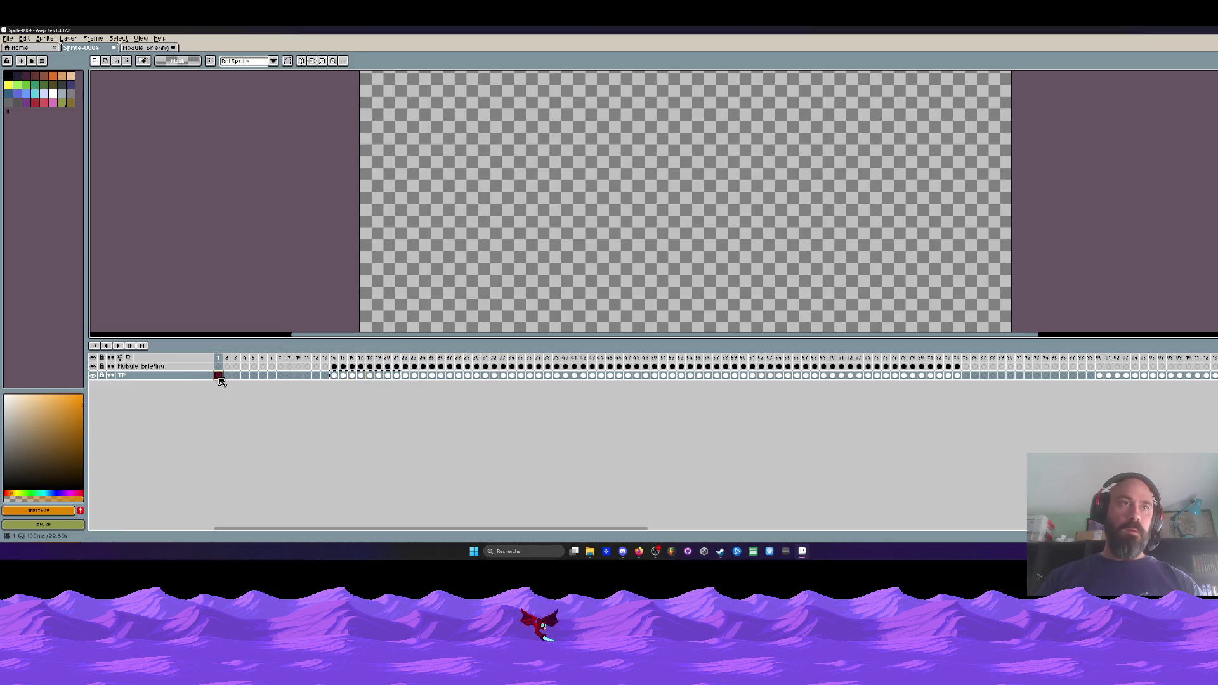
- Paste the briefing laptop from frame 14 into frame 1 and move the frame 4 cel to frame 8
click(336, 368)
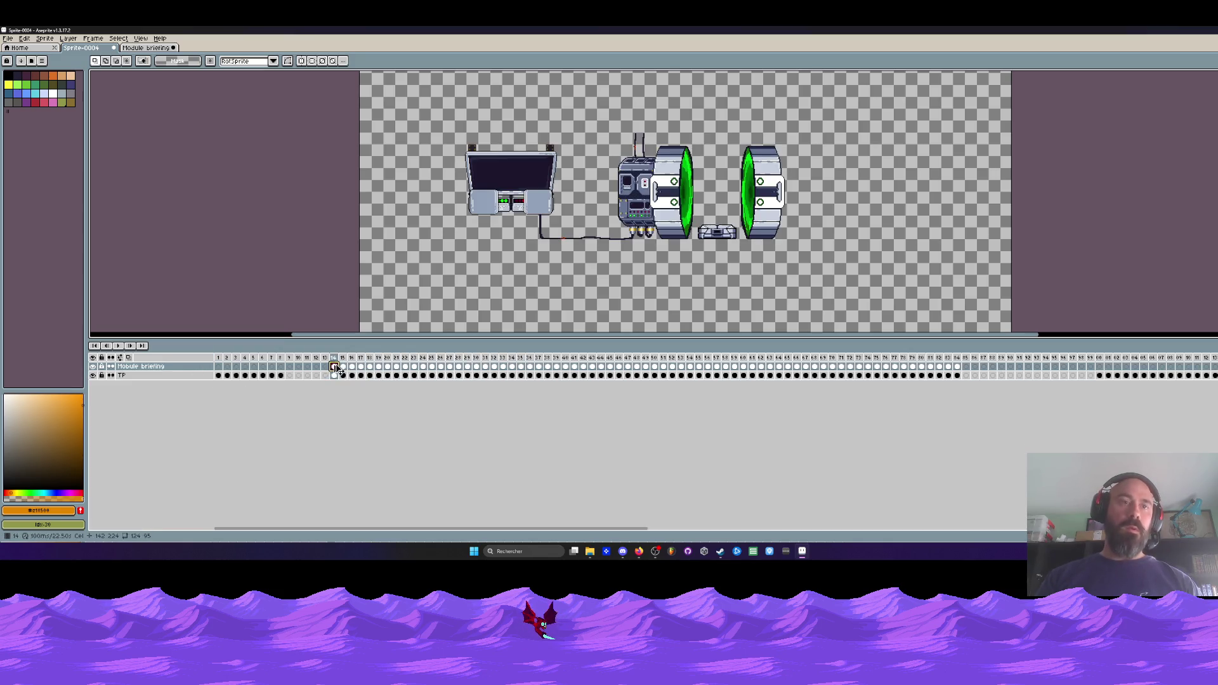
click(218, 366)
key(ctrl+v)
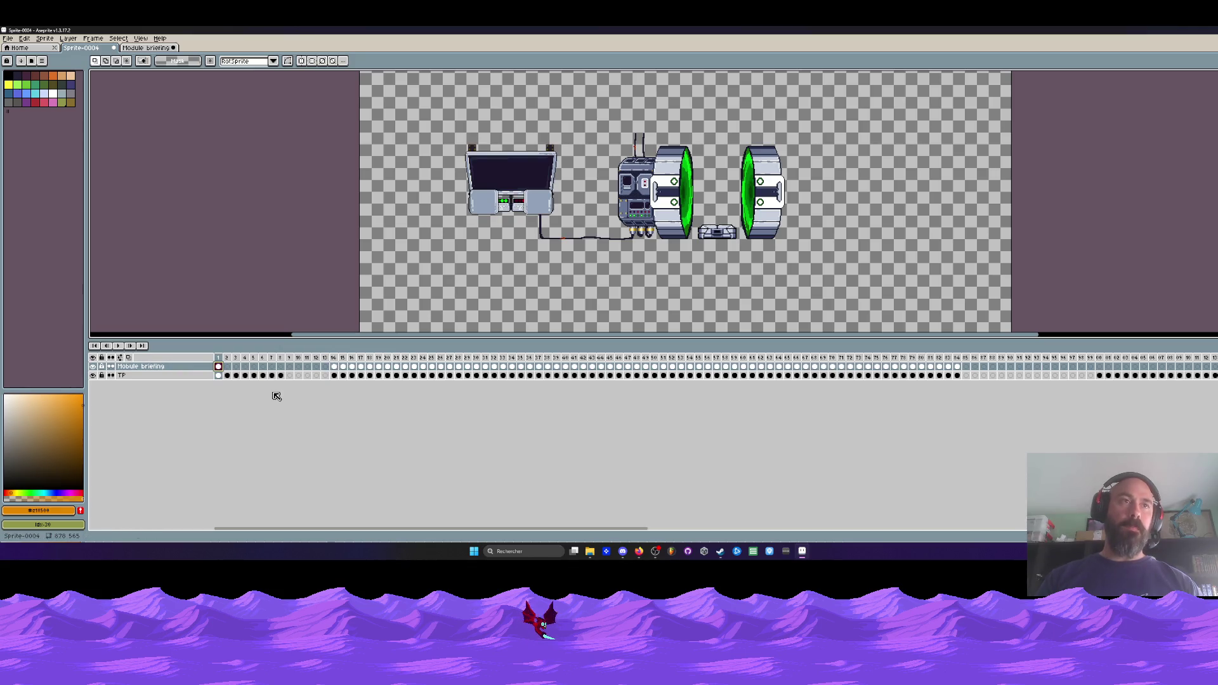
click(227, 367)
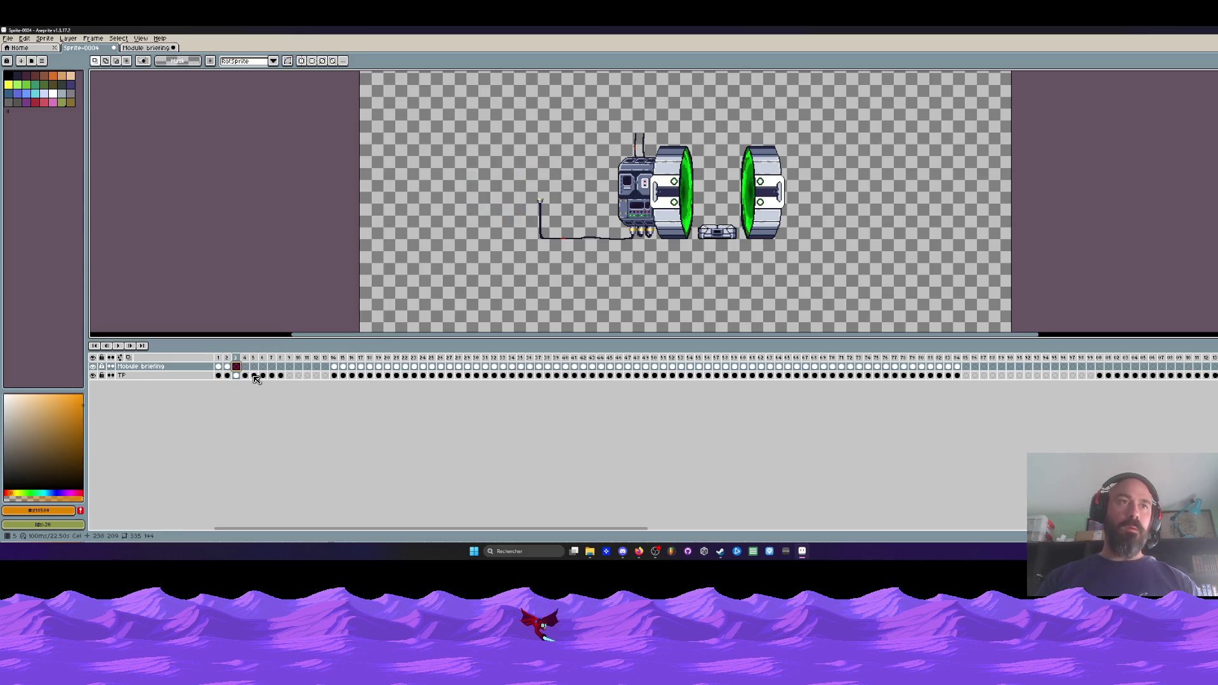
click(245, 366)
drag(252, 372, 281, 366)
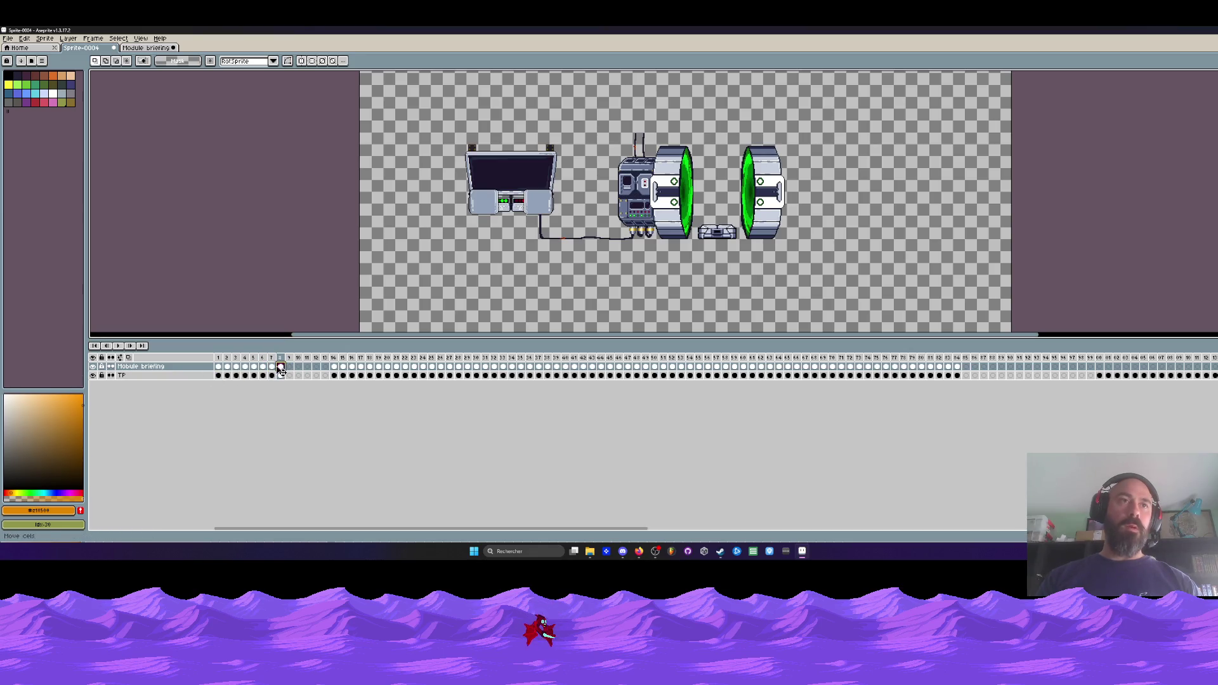
key(ctrl+e)
click(239, 408)
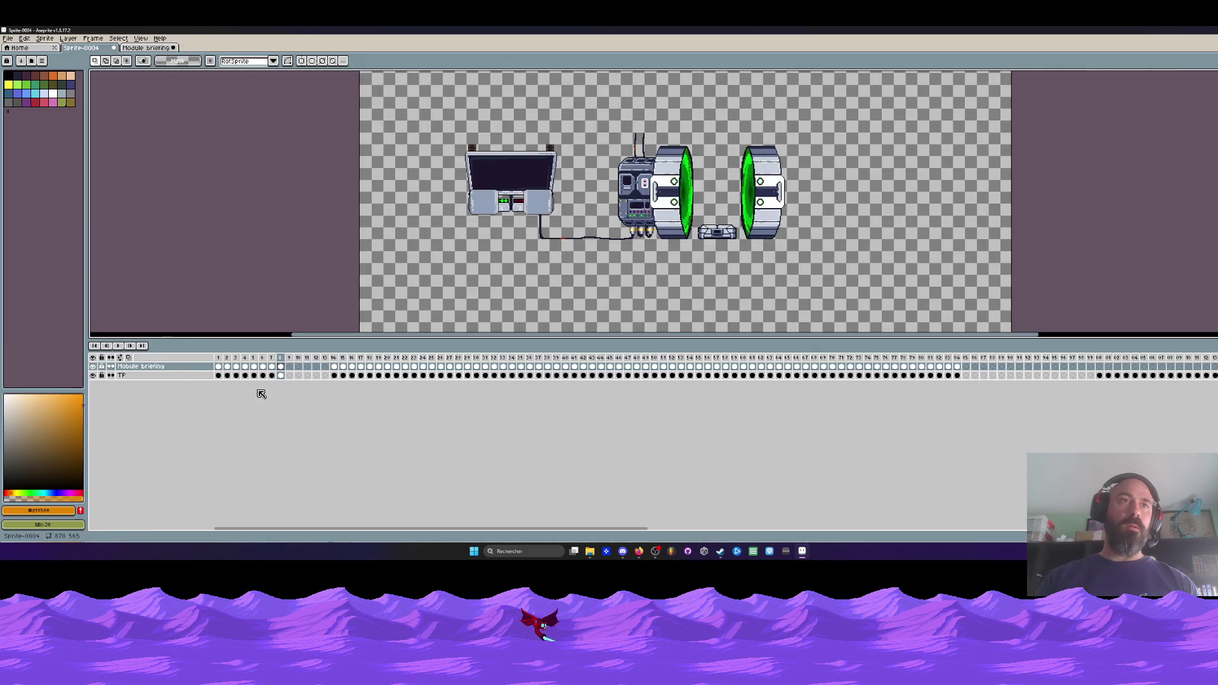
- Create an 'Idle off' tag spanning frames 1–8 and play it back
right_click(243, 357)
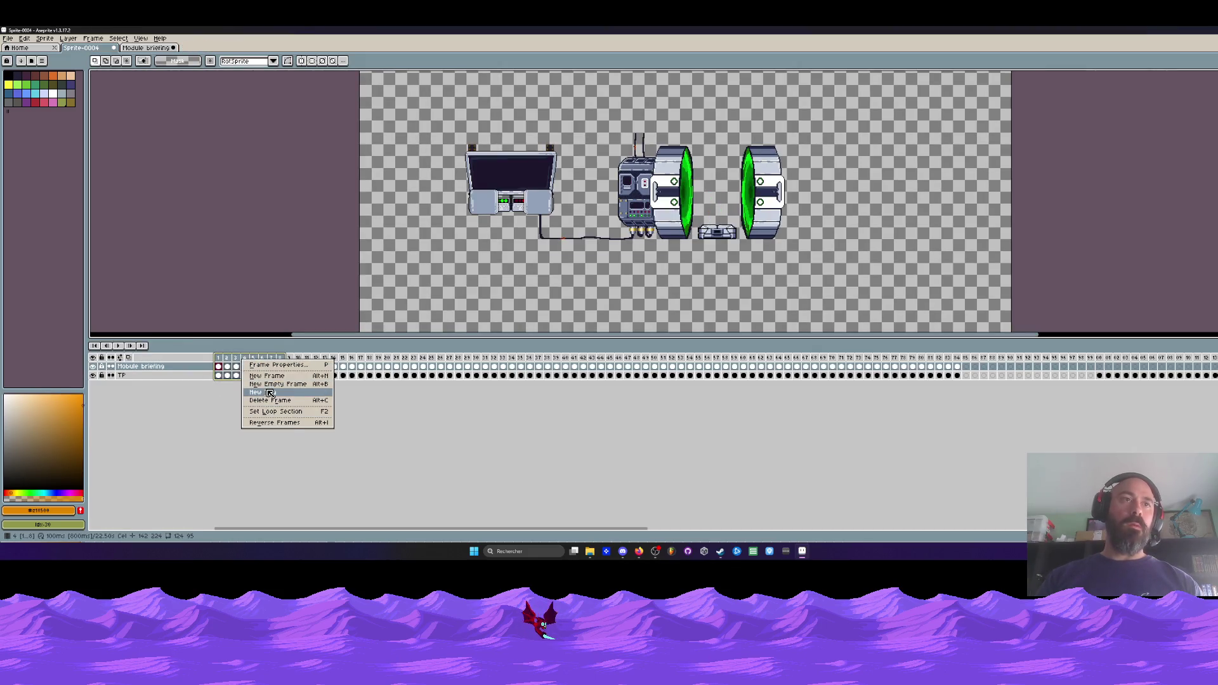
click(259, 395)
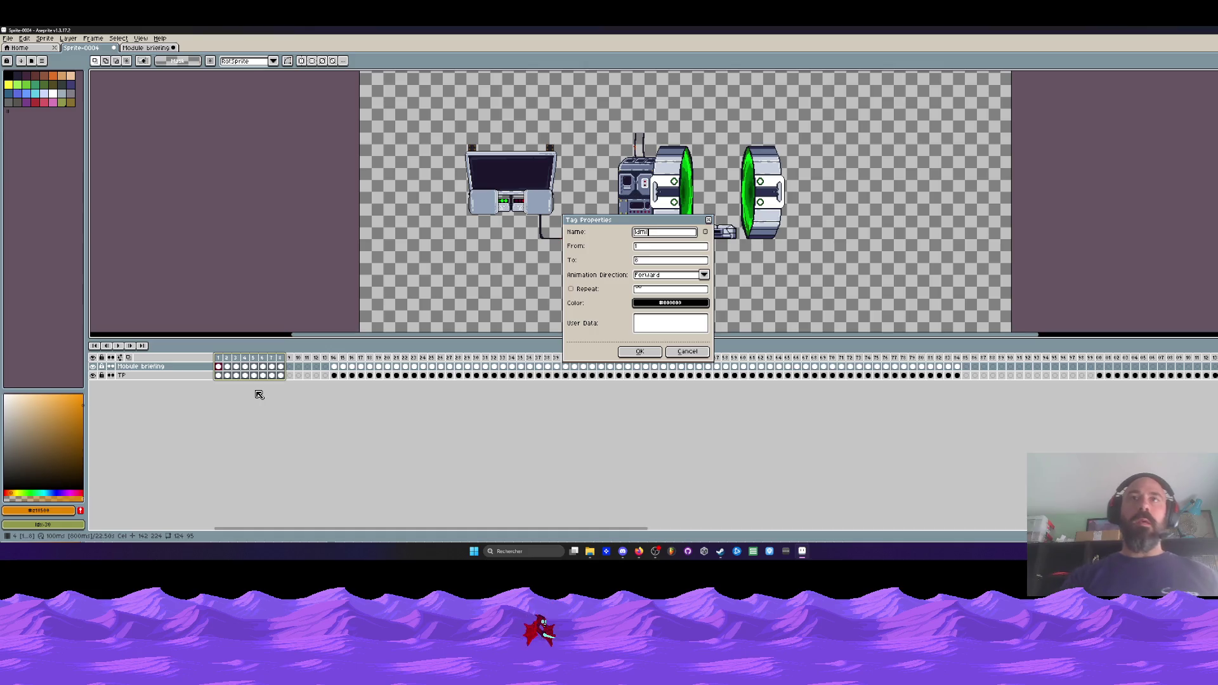
key(BackSpace)
key(BackSpace)
text(le off)
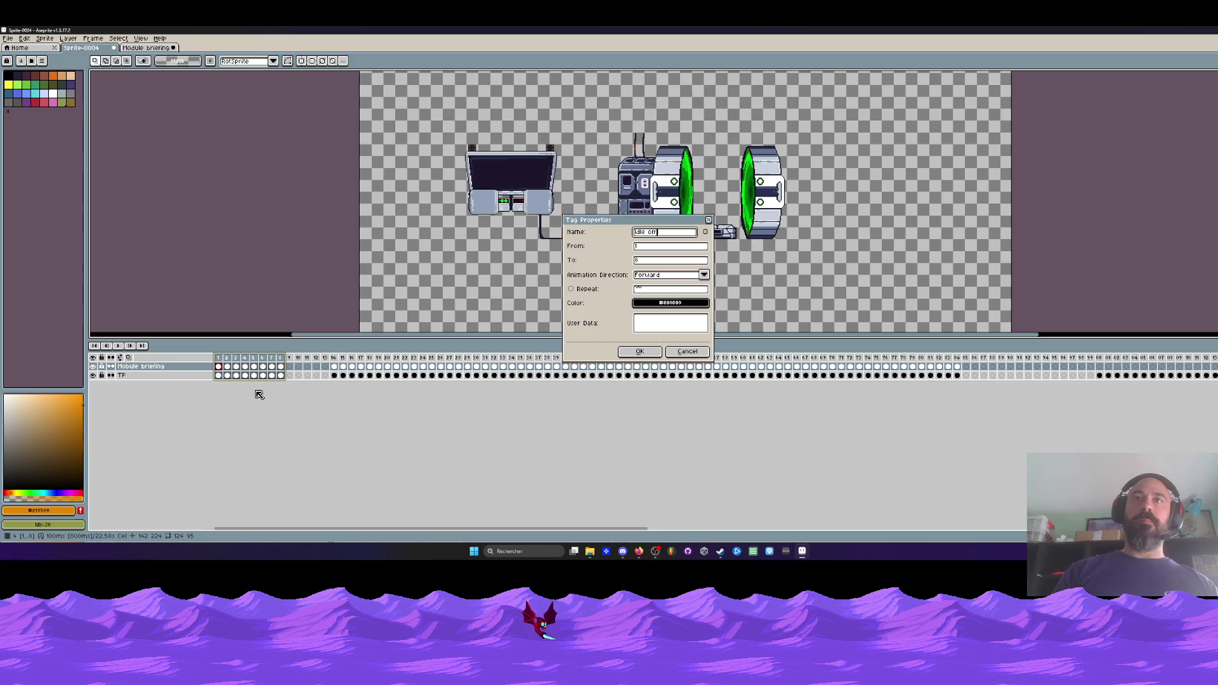
click(639, 352)
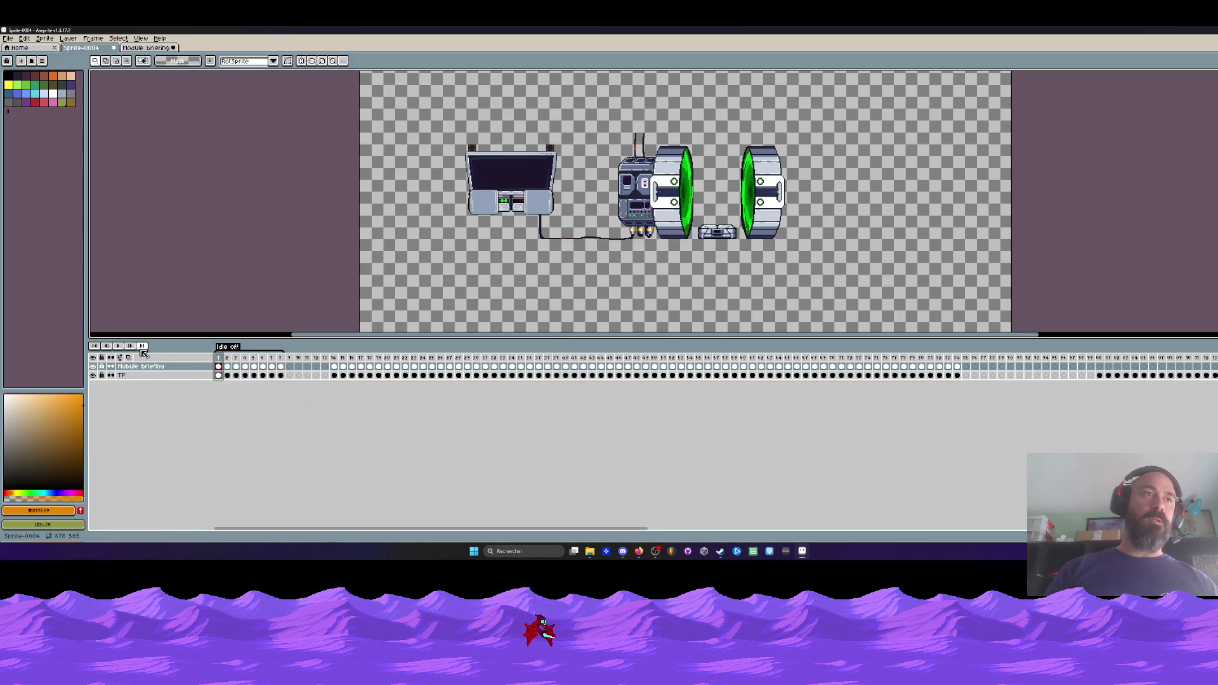
click(117, 347)
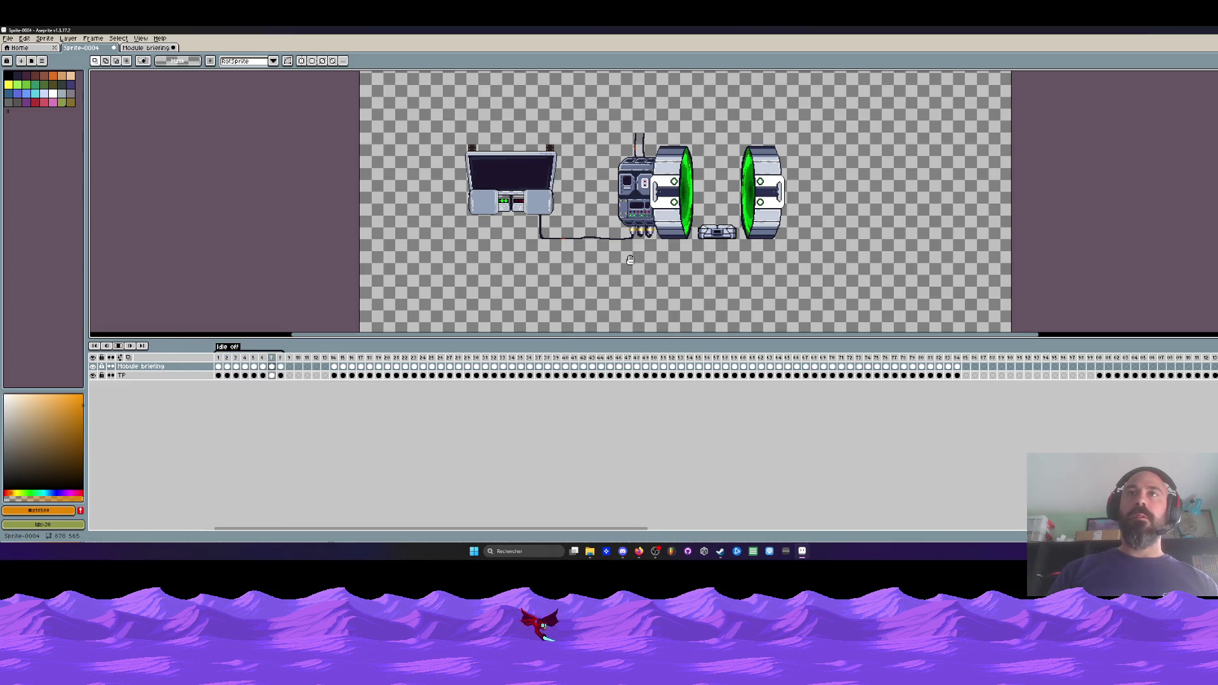
scroll(656, 222, up, 2)
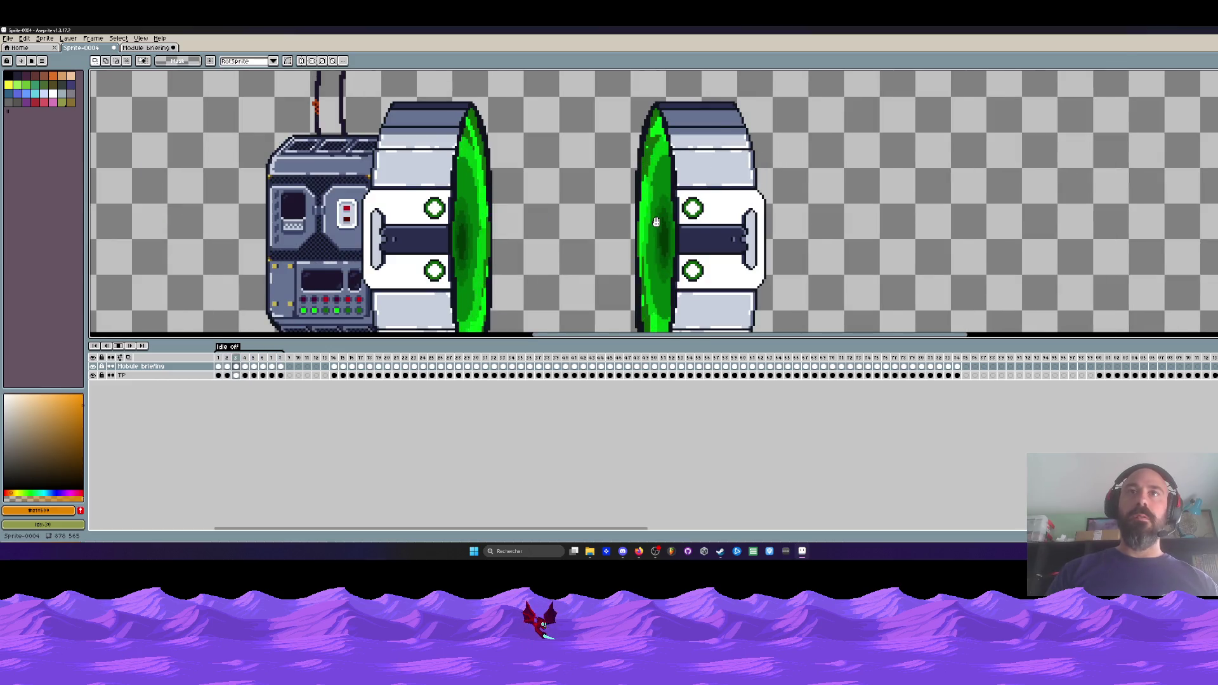
- Delete the empty frames 9 to 13
scroll(655, 221, down, 2)
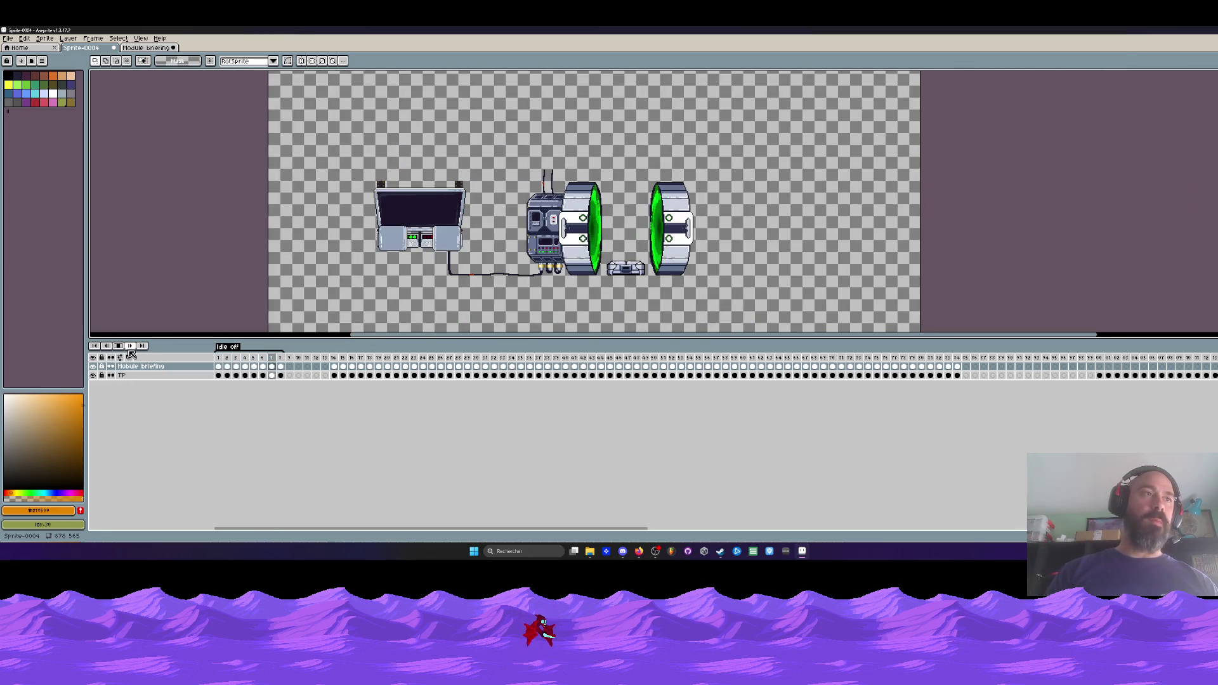
mouse_move(292, 360)
mouse_down()
mouse_move(323, 377)
mouse_move(914, 369)
mouse_up()
key(Delete)
click(304, 366)
- Add a default-named tag over frames 9–79, then select TP frames 75 to 79
right_click(906, 360)
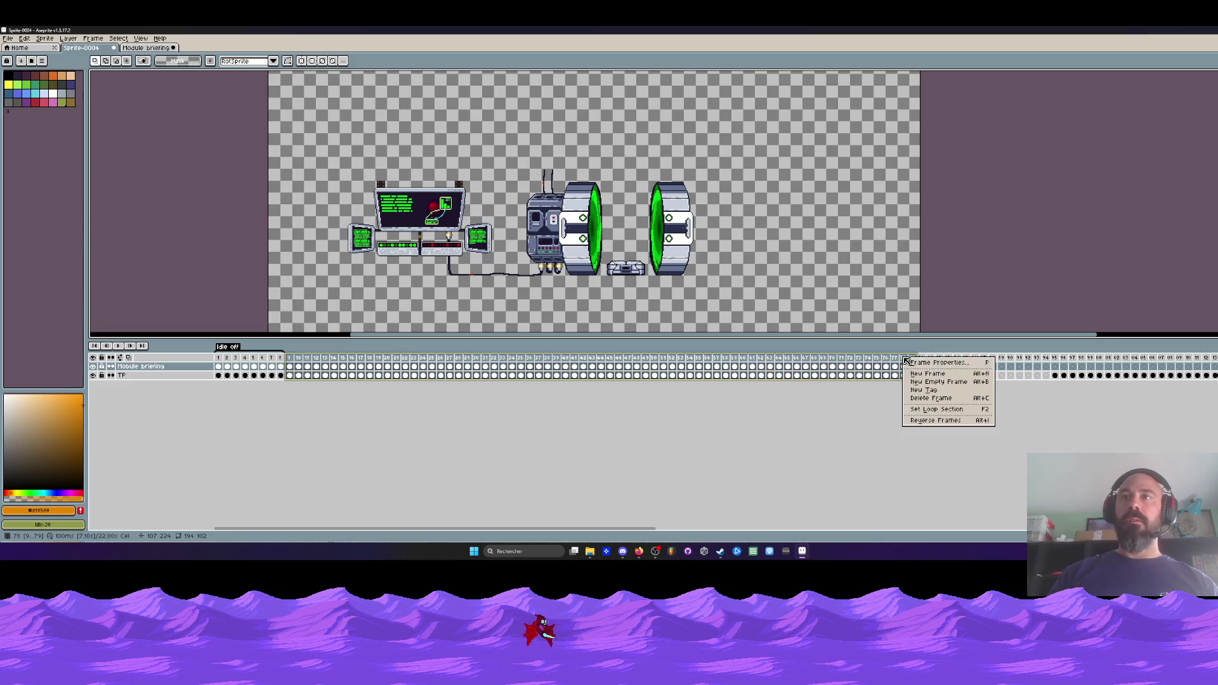
click(928, 389)
click(655, 352)
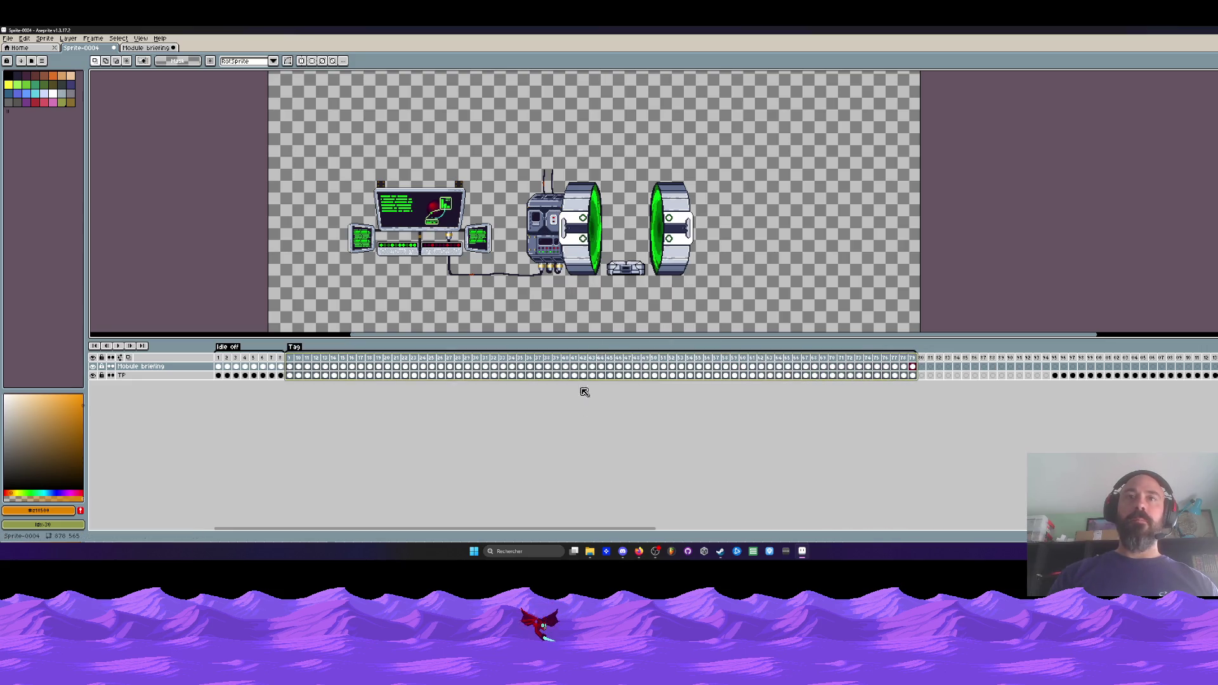
scroll(611, 390, right, 5)
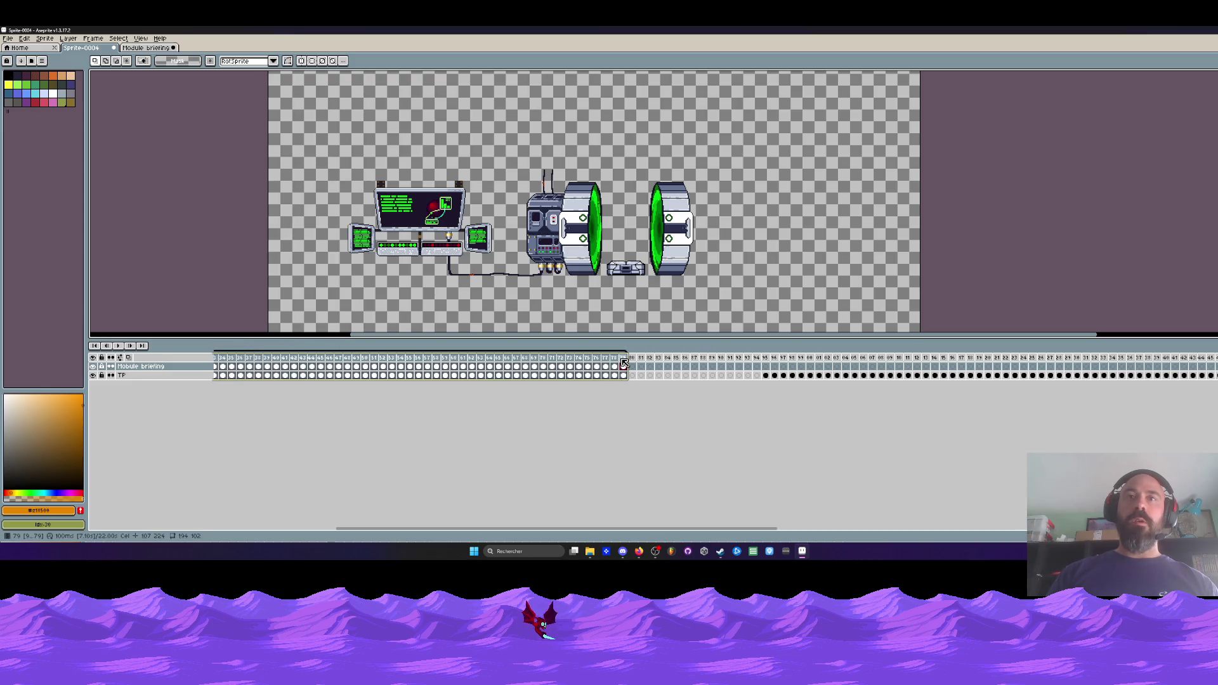
click(623, 362)
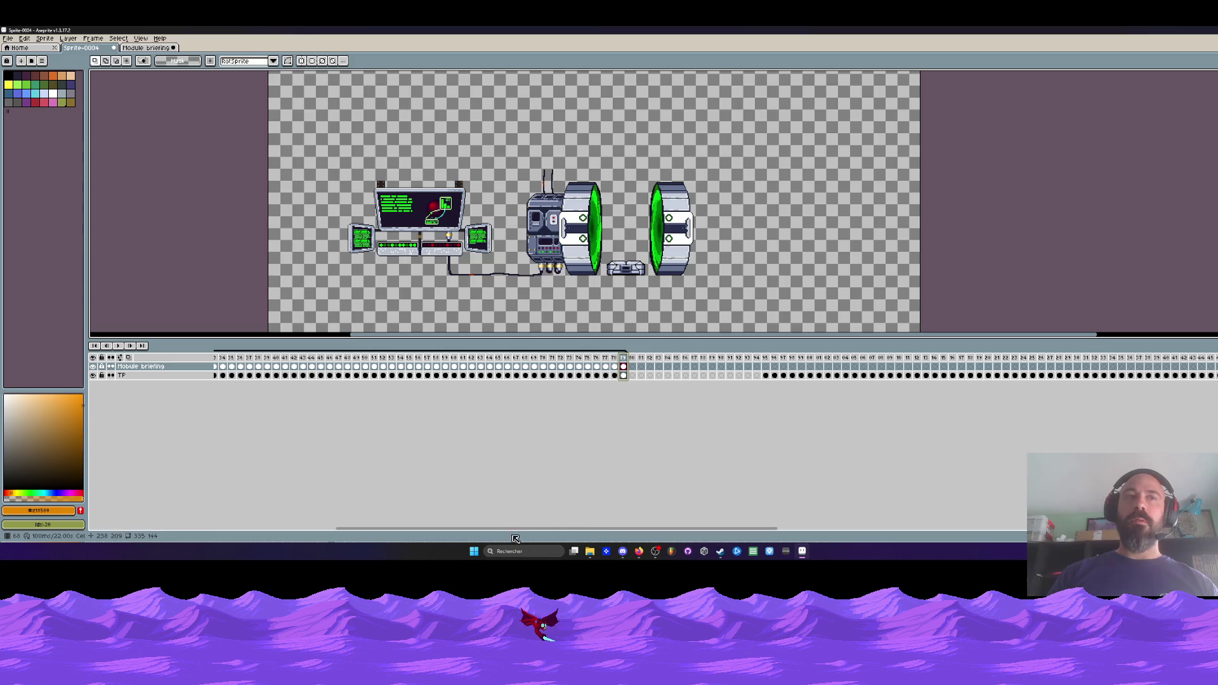
mouse_move(482, 528)
mouse_down()
mouse_move(537, 528)
mouse_move(473, 528)
mouse_move(490, 528)
mouse_up()
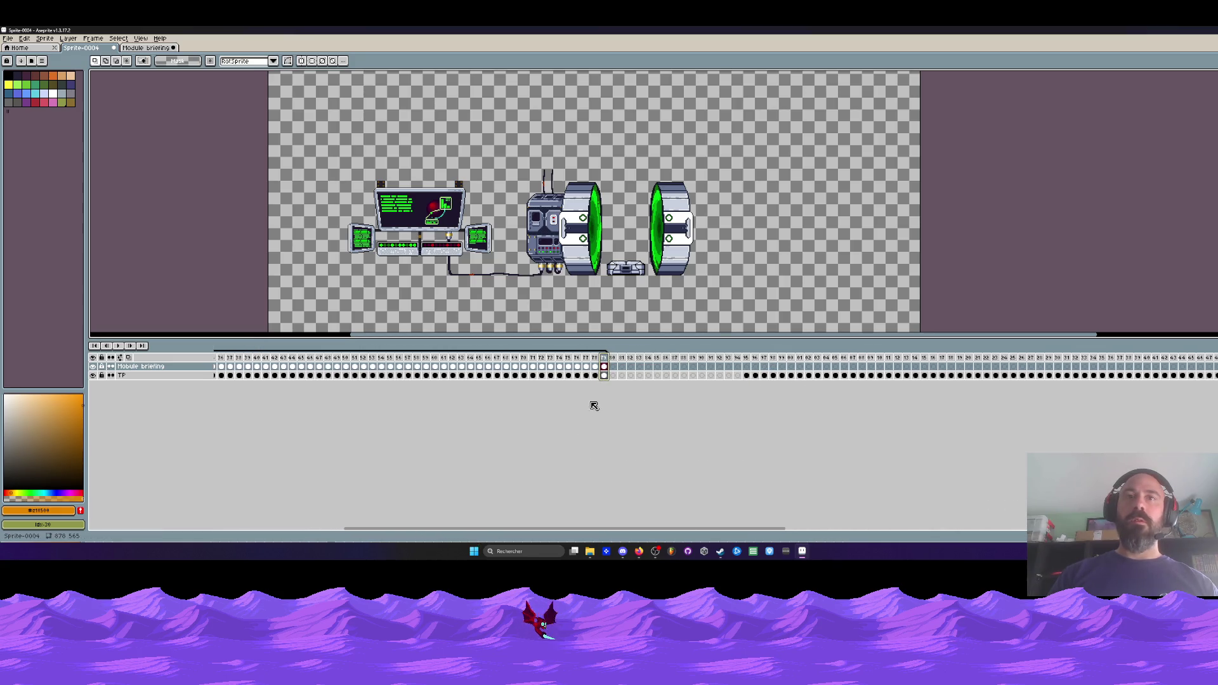
drag(604, 374, 541, 375)
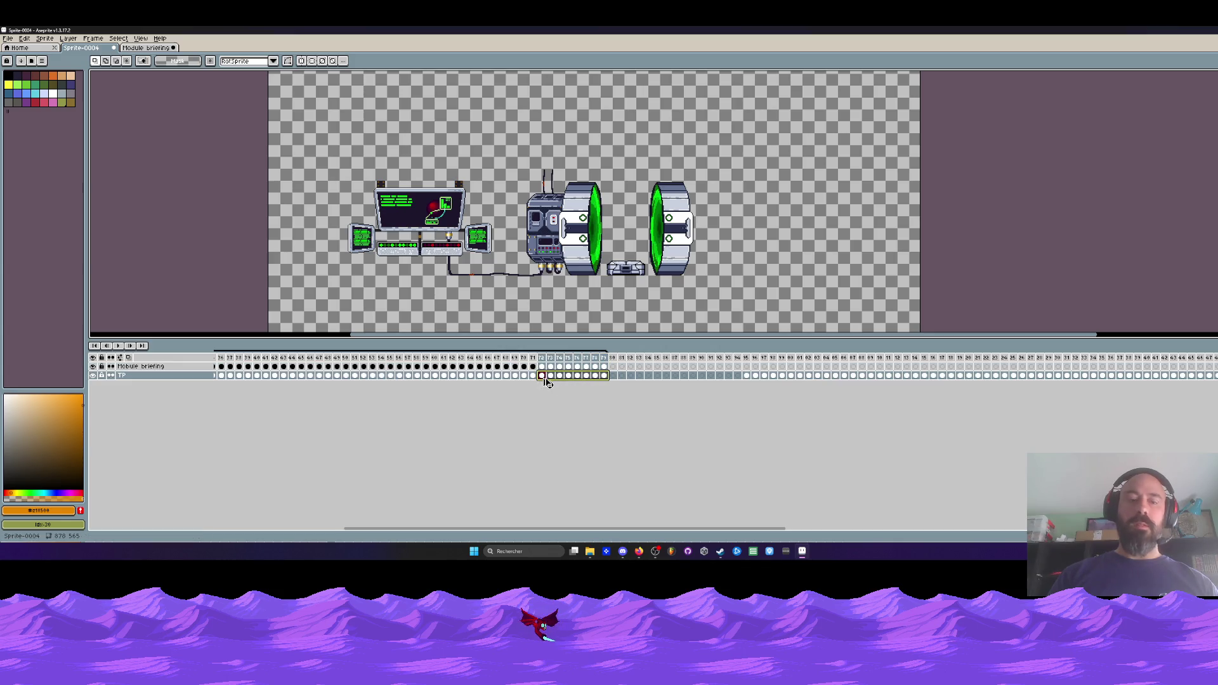
- Check the TP cel's properties, then inspect frames 82 to 84
double_click(631, 375)
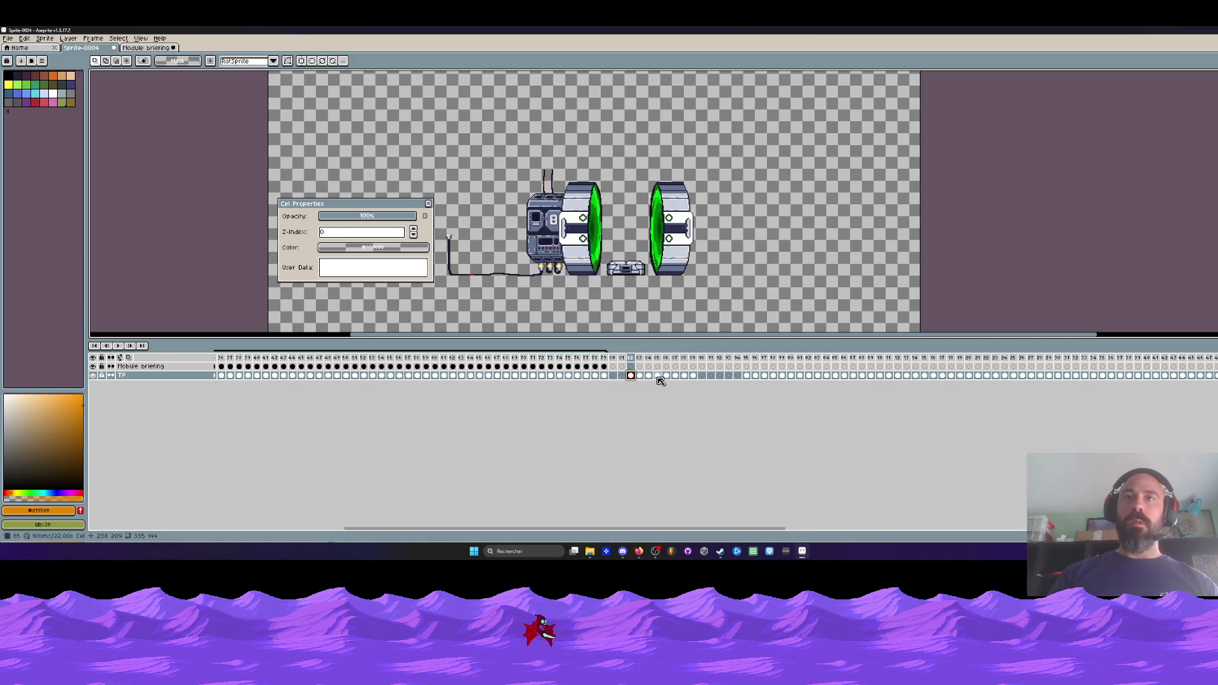
click(608, 359)
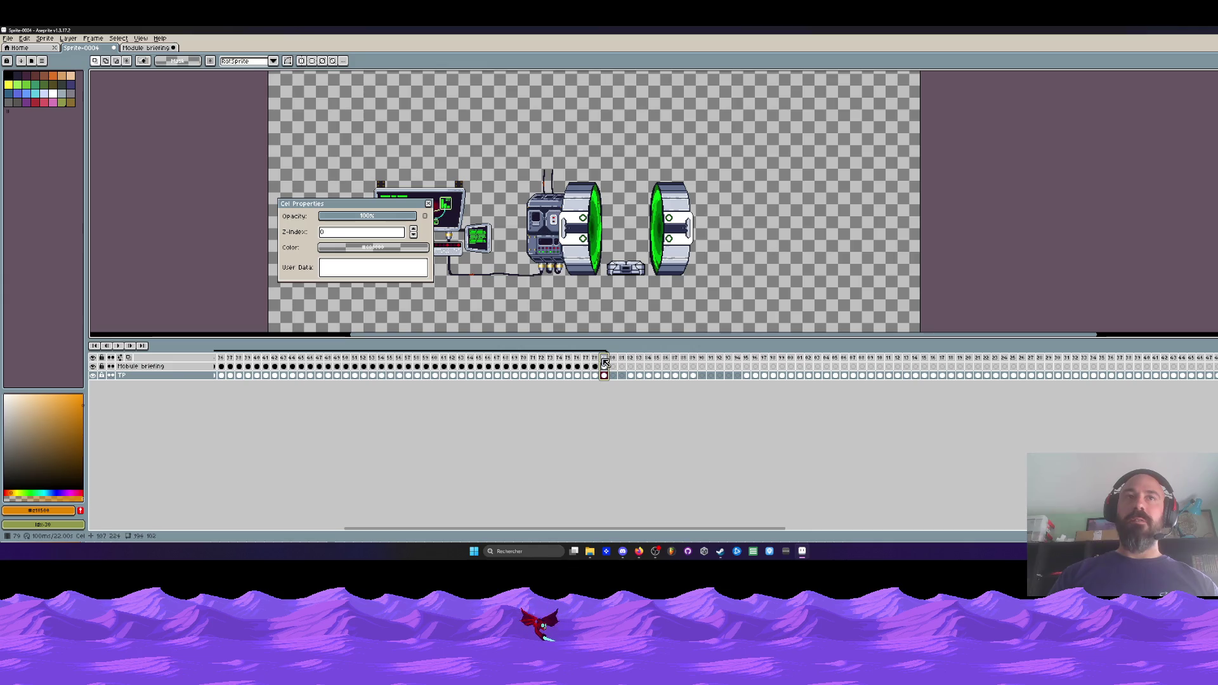
click(428, 203)
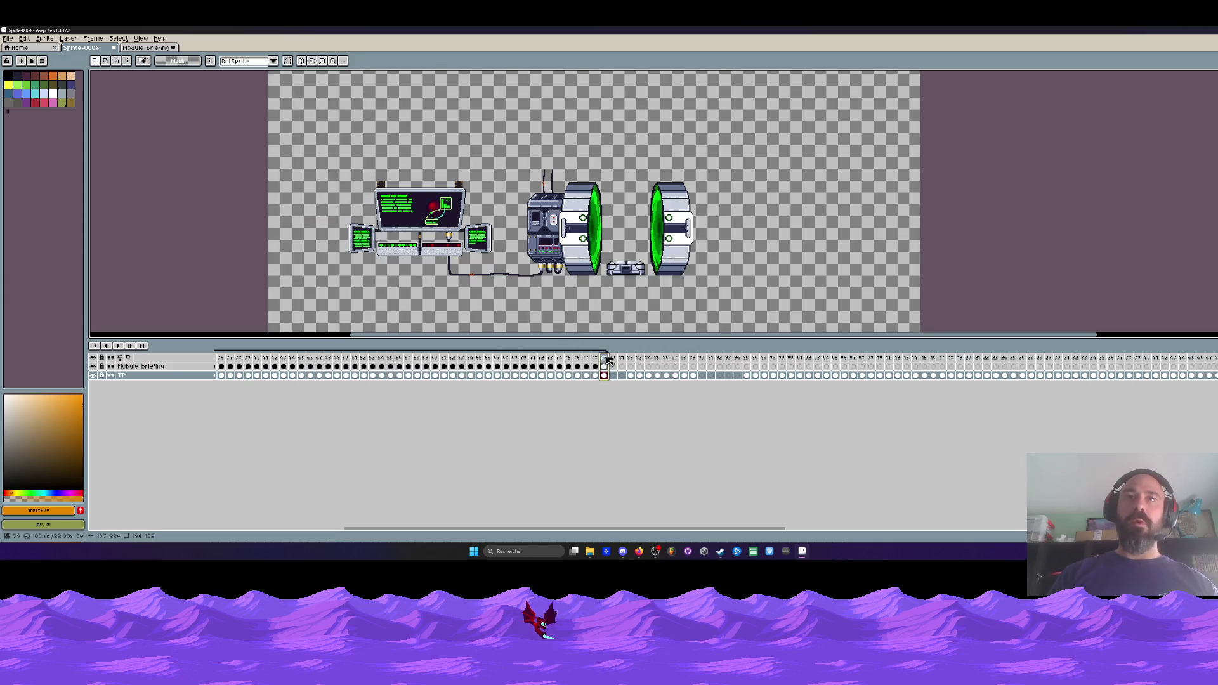
click(628, 376)
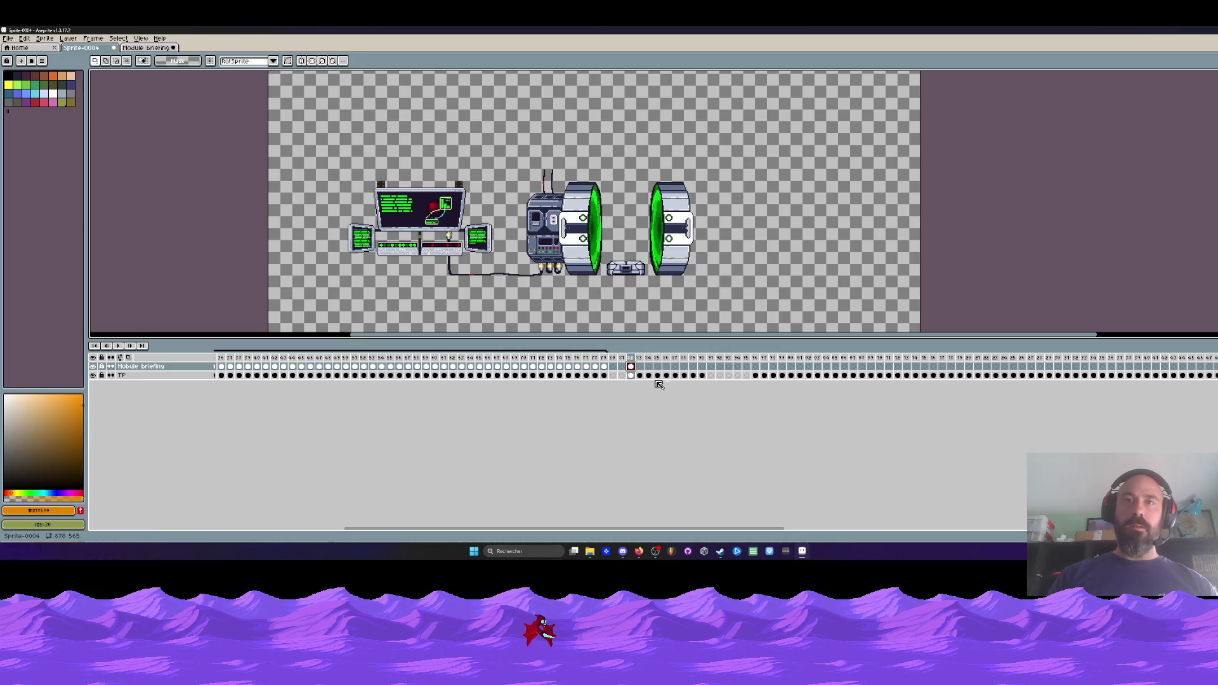
click(640, 367)
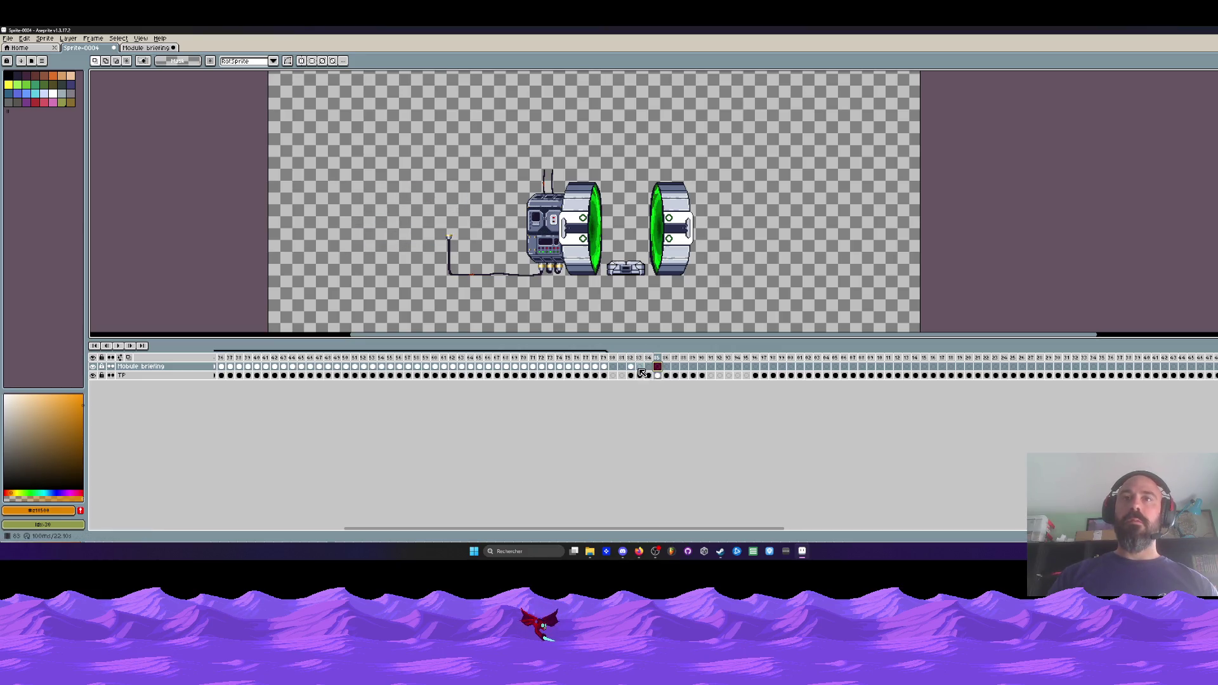
click(631, 368)
click(639, 368)
- Step through to frame 90 and select frames 82–90 for tagging
key(Left)
click(649, 367)
click(658, 367)
click(667, 367)
click(675, 367)
click(684, 367)
click(693, 367)
mouse_move(702, 367)
mouse_down()
mouse_move(620, 367)
mouse_move(630, 367)
mouse_up()
right_click(639, 367)
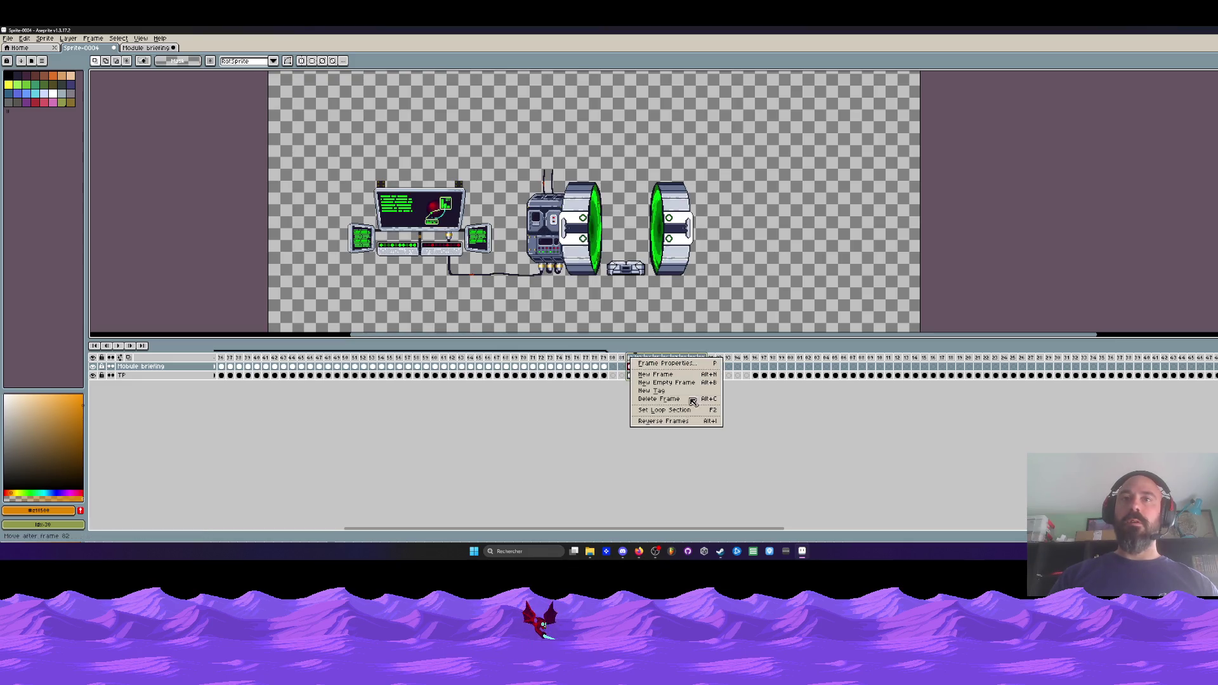
- Create a new tag named Idle covering frames 82 to 90
click(651, 392)
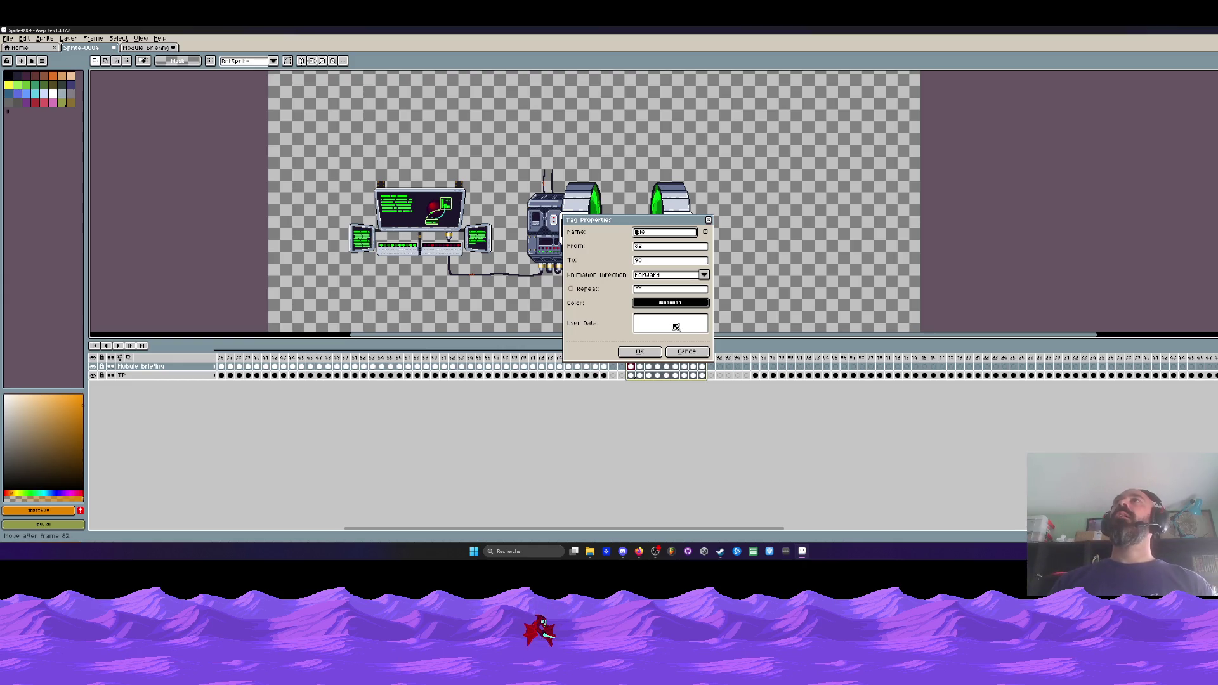
click(642, 350)
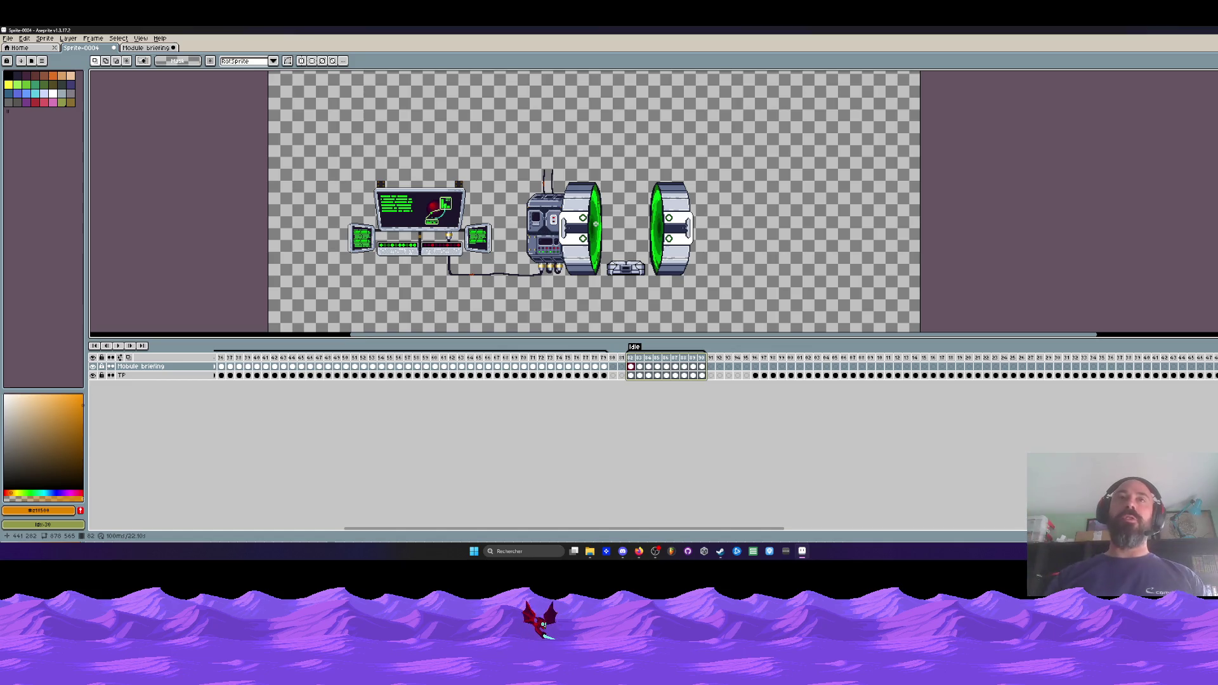
scroll(596, 224, up, 1)
- Rename the frames 82–90 tag from 'Idle' to 'Idle on' in Tag Properties
scroll(573, 225, down, 1)
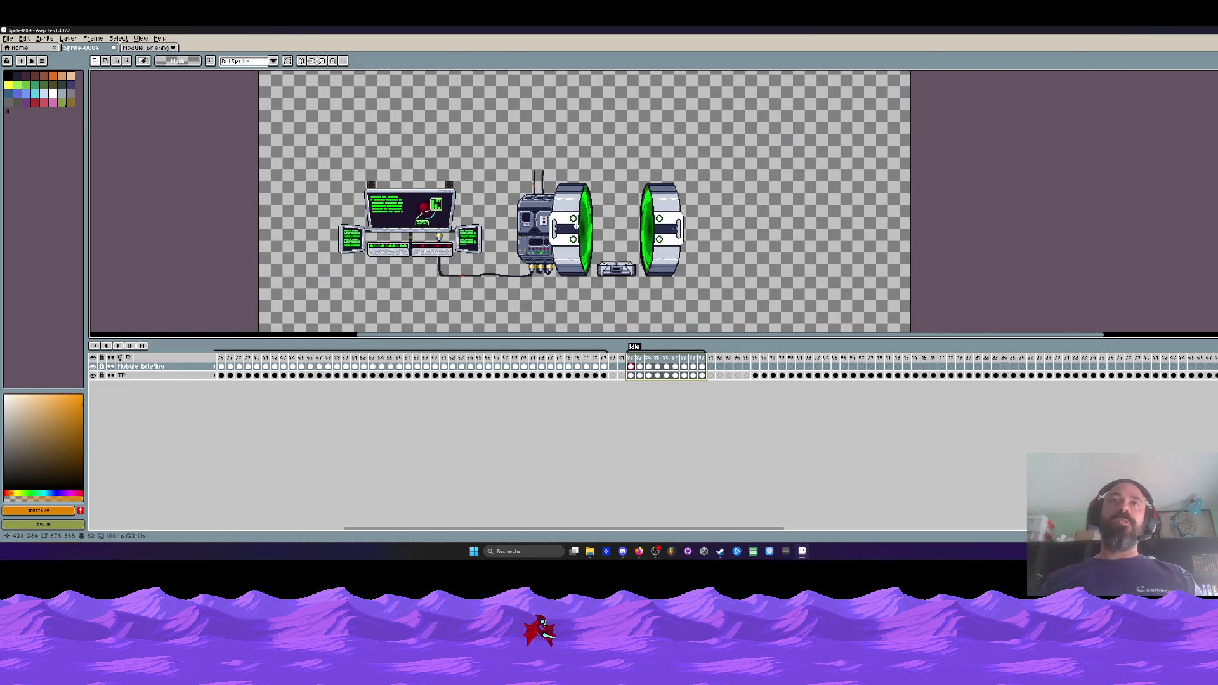
scroll(574, 226, up, 1)
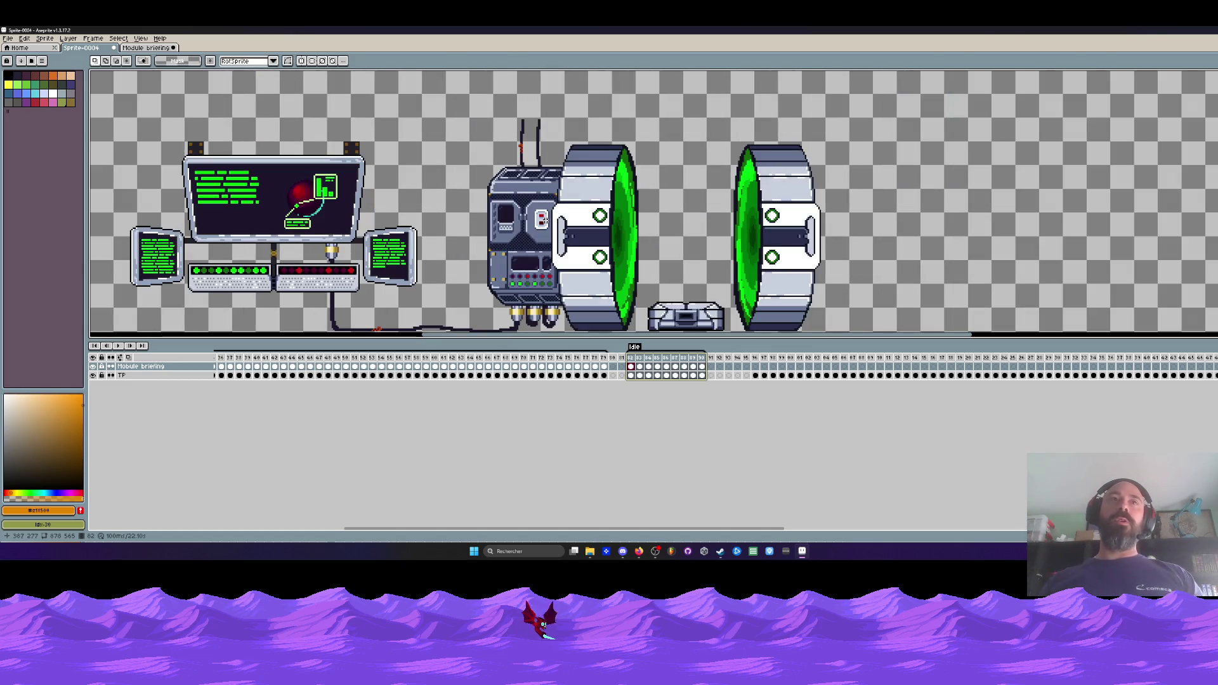
drag(613, 375, 622, 366)
click(613, 366)
key(minus)
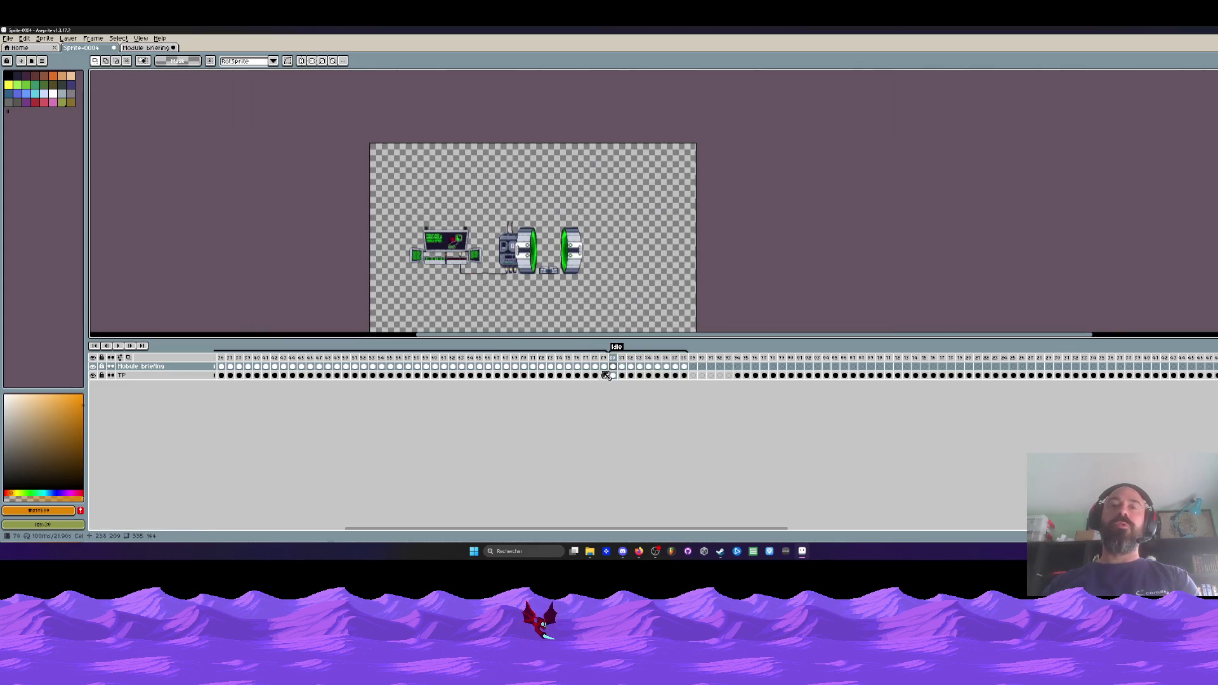
double_click(618, 347)
click(660, 235)
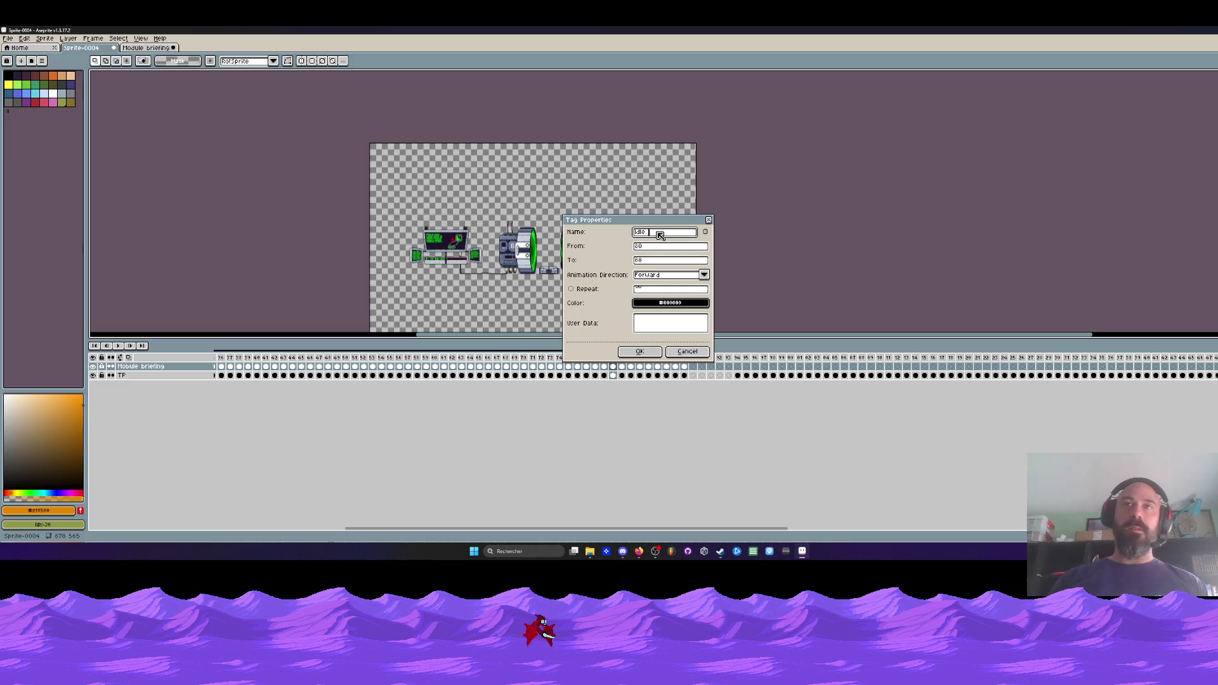
click(640, 351)
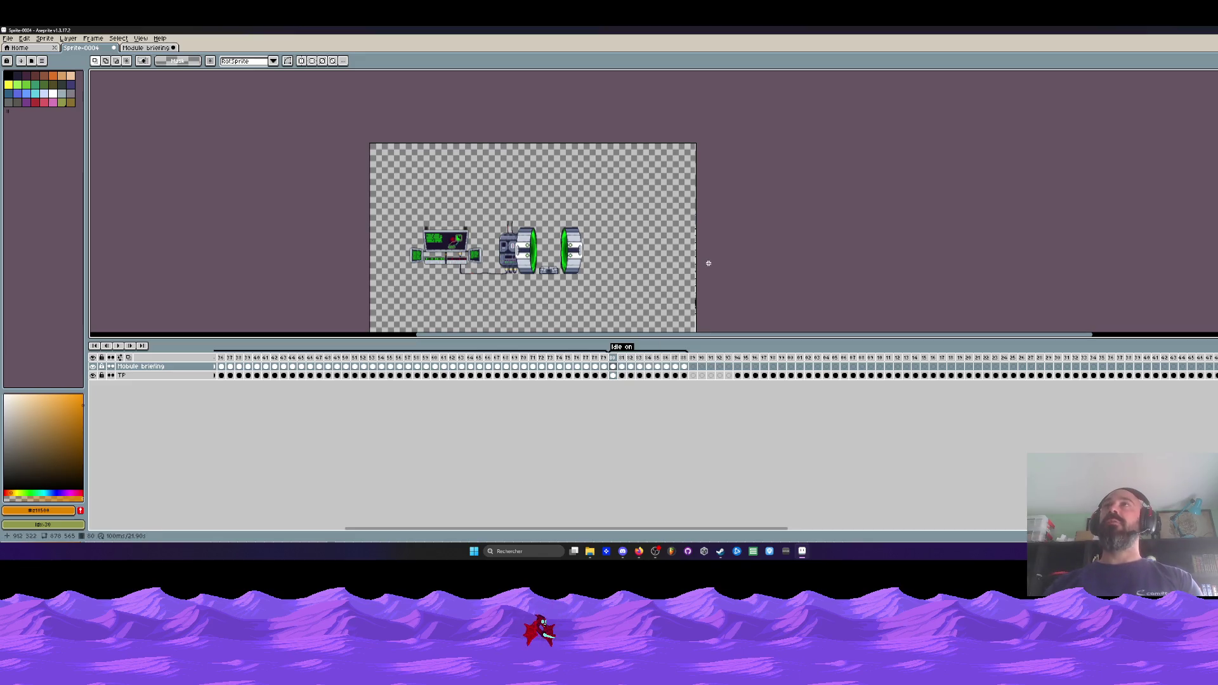
click(614, 366)
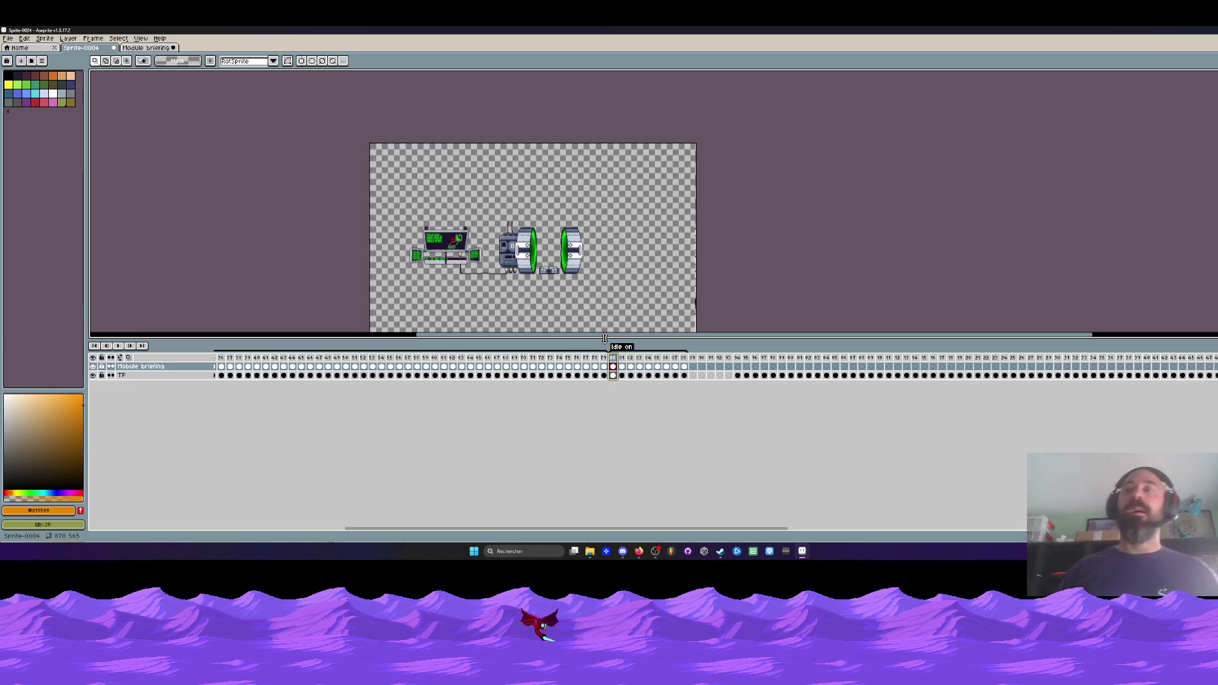
- Move the console cel to frame 95, then shift it one frame later
scroll(517, 302, down, 1)
scroll(494, 272, up, 2)
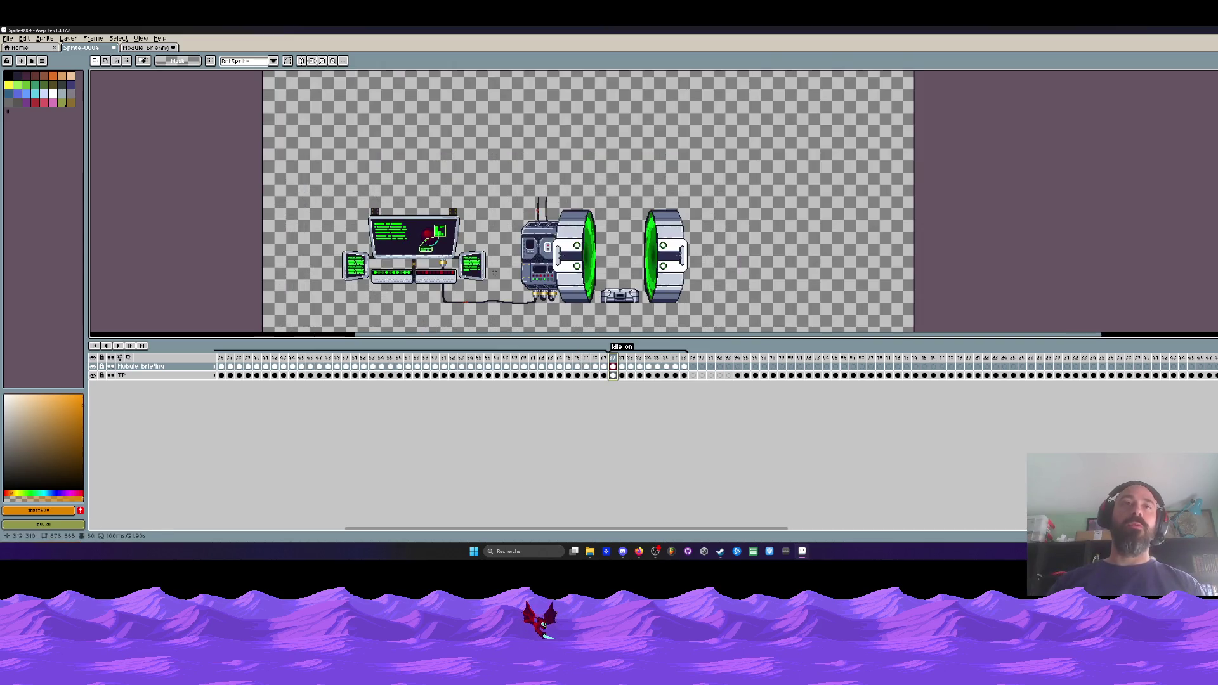
scroll(427, 146, down, 1)
scroll(403, 162, up, 1)
mouse_move(691, 358)
mouse_down()
mouse_move(1021, 359)
mouse_move(742, 368)
mouse_up()
click(739, 360)
click(685, 367)
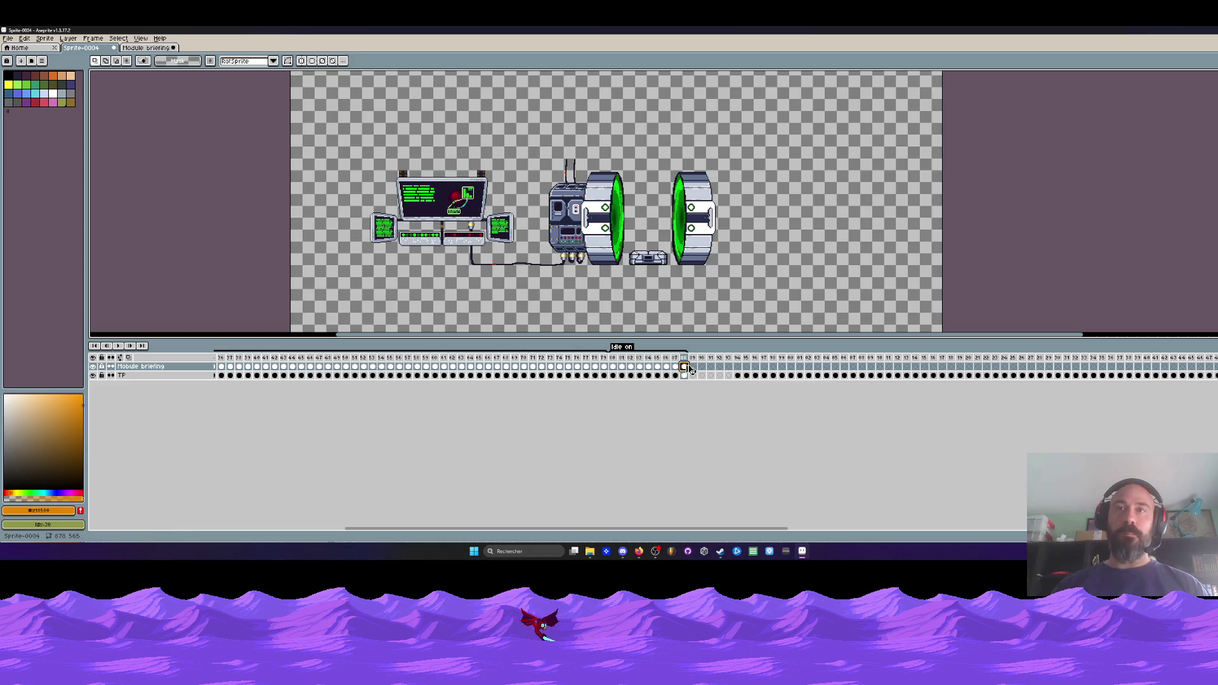
click(739, 367)
drag(743, 371, 745, 372)
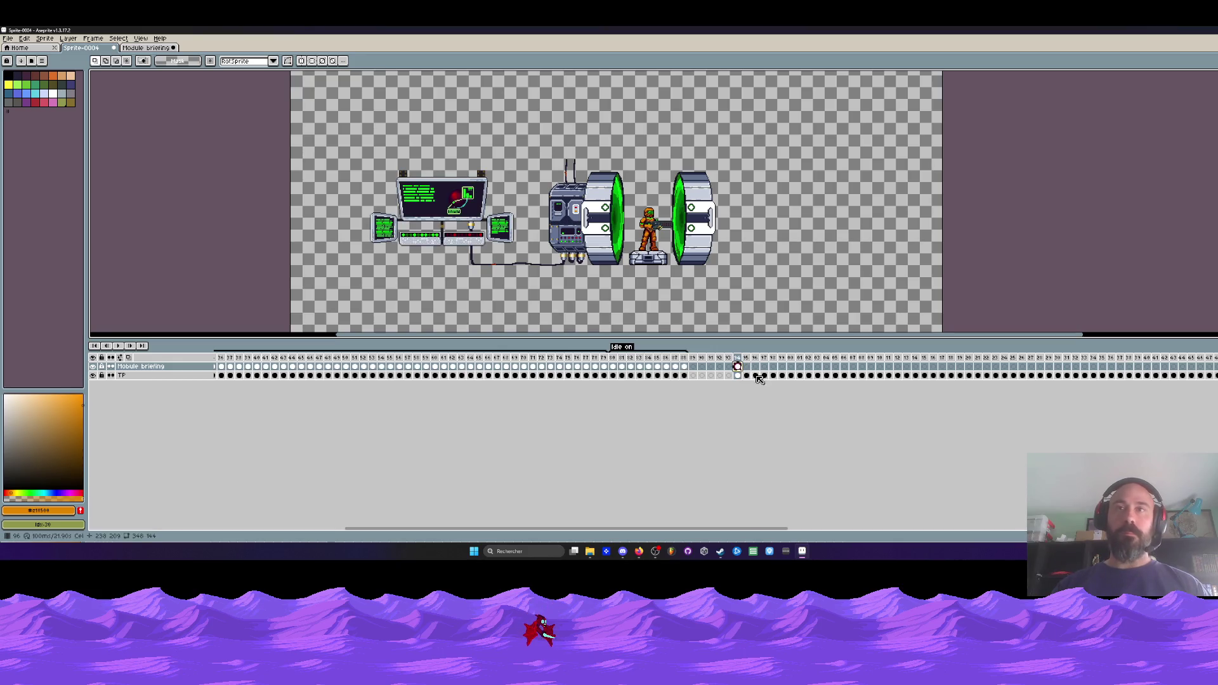
drag(738, 366, 818, 371)
- Select the Module briefing cels for frames 95–103, then check frames 104 and 114
click(782, 368)
click(823, 373)
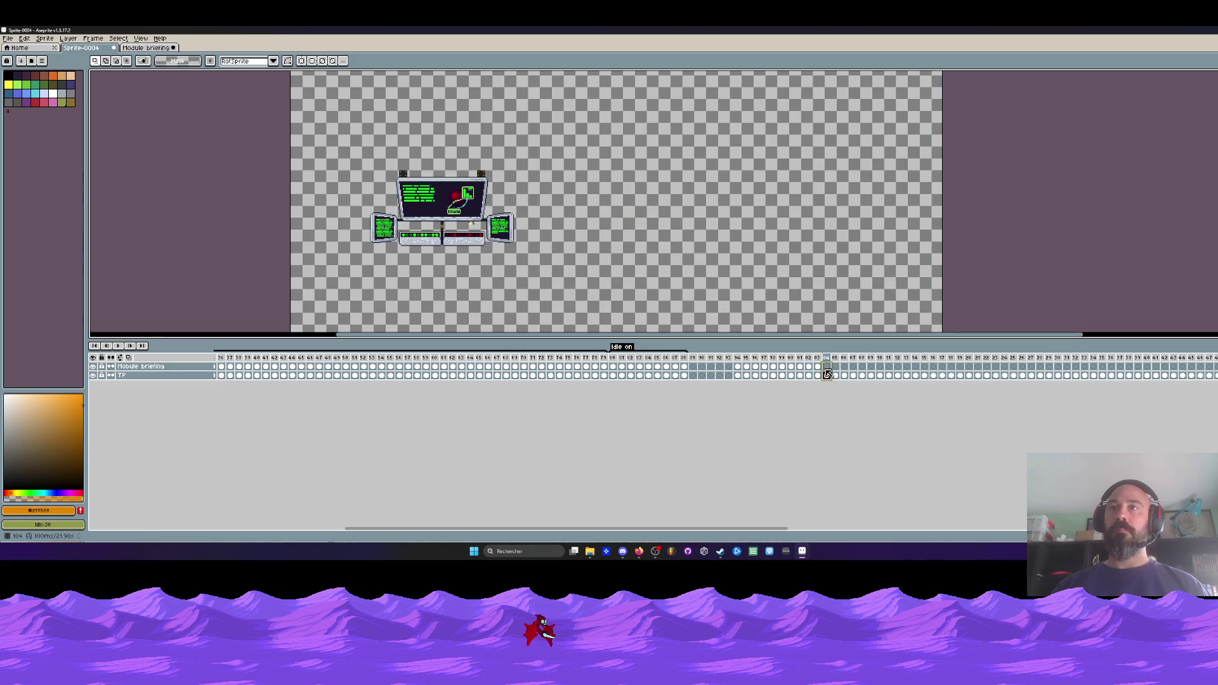
click(818, 376)
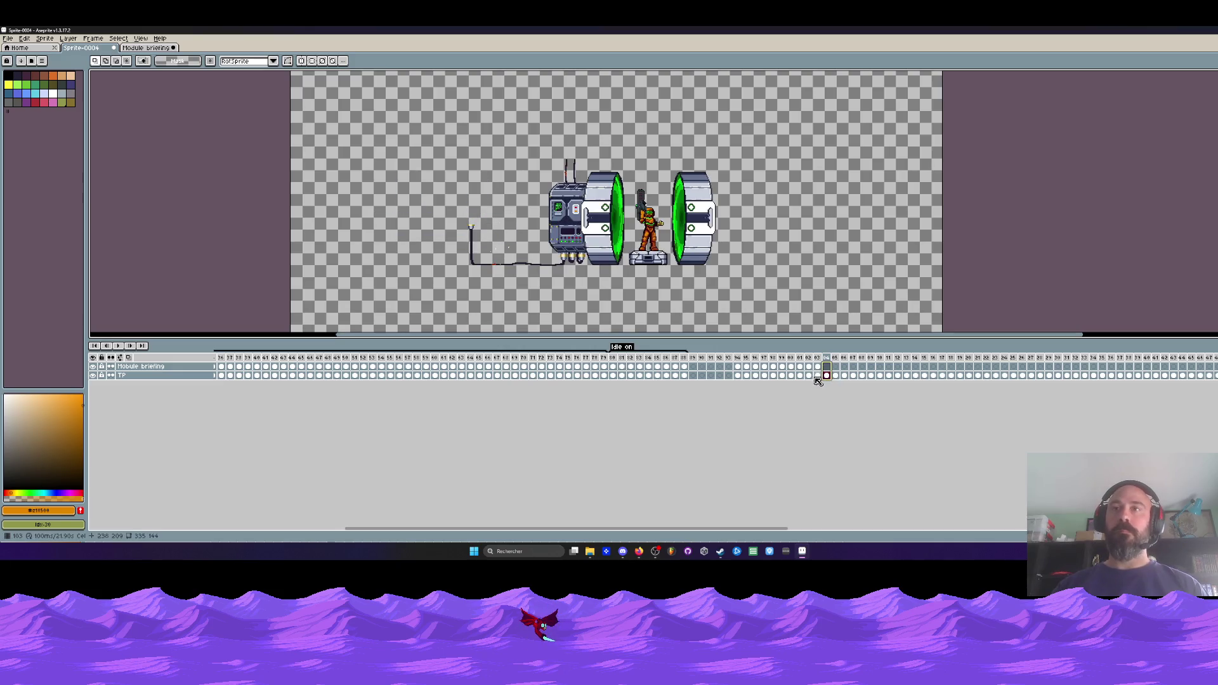
drag(817, 367, 738, 367)
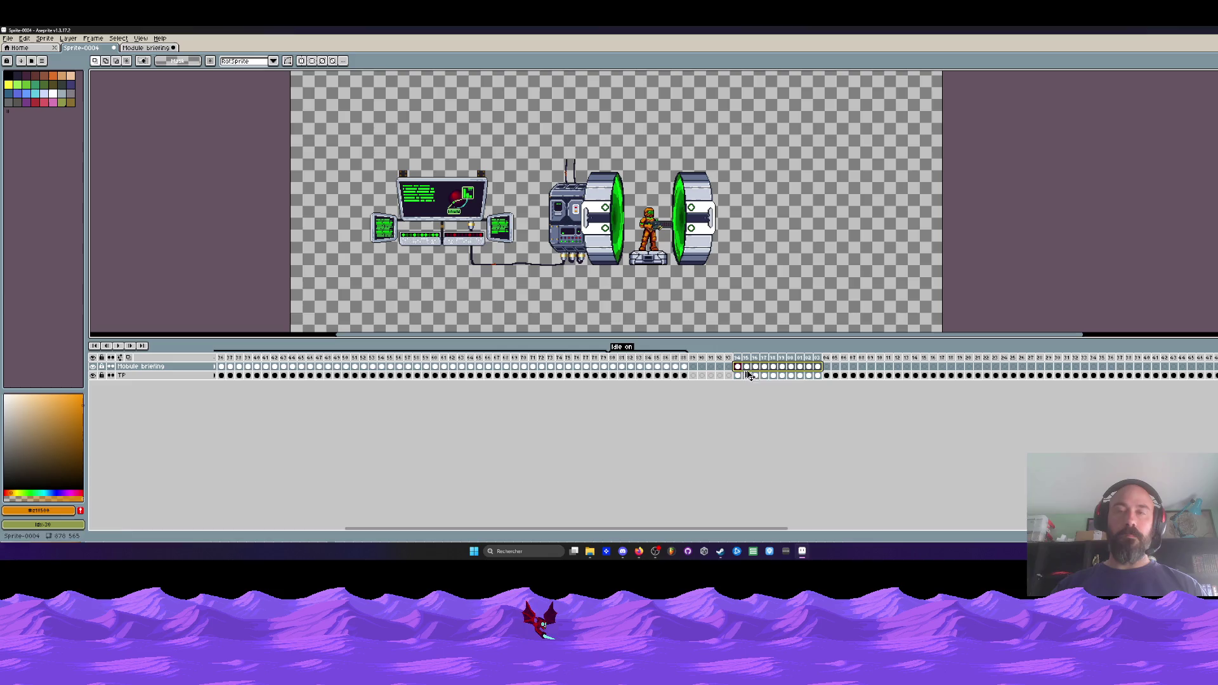
click(827, 367)
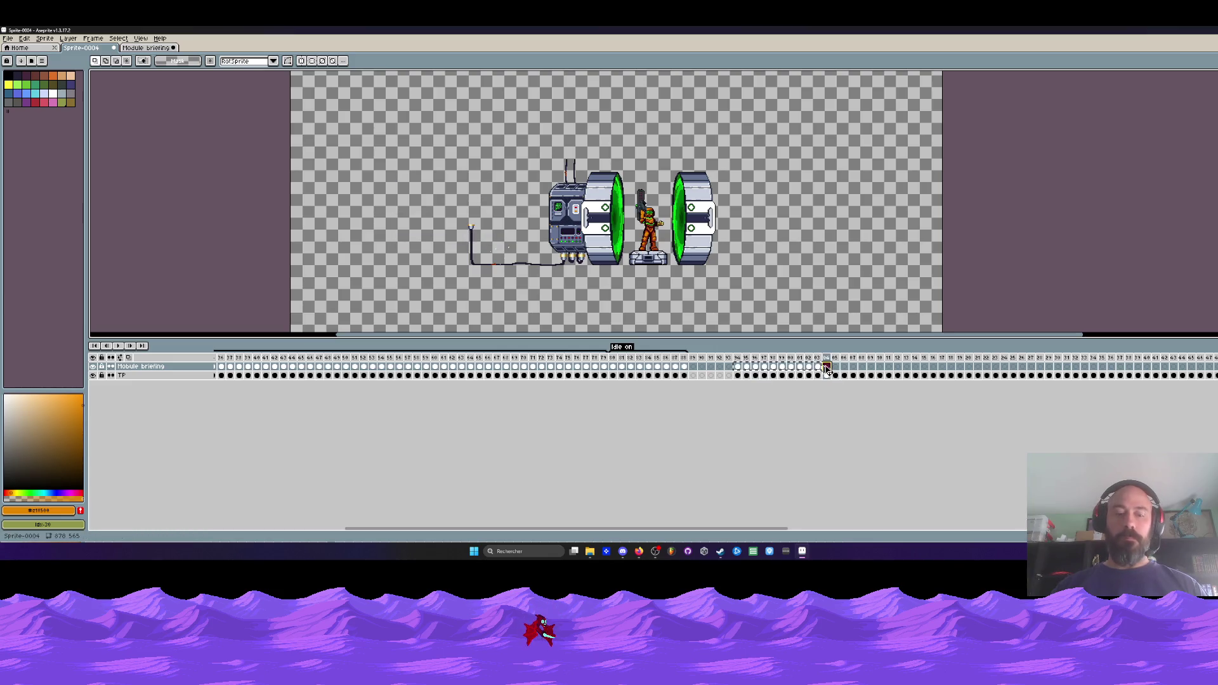
click(918, 367)
drag(787, 529, 925, 529)
- Select the Module briefing cels from frame 2 to 44
click(679, 368)
click(775, 368)
drag(850, 366, 411, 366)
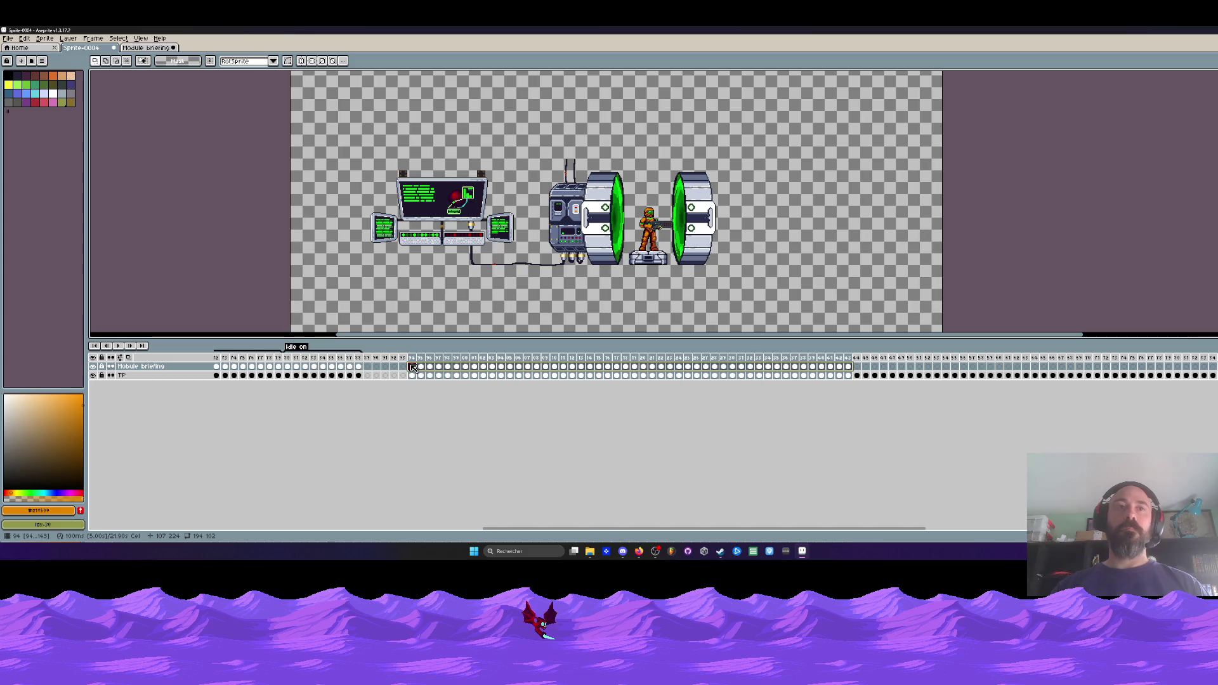
click(858, 367)
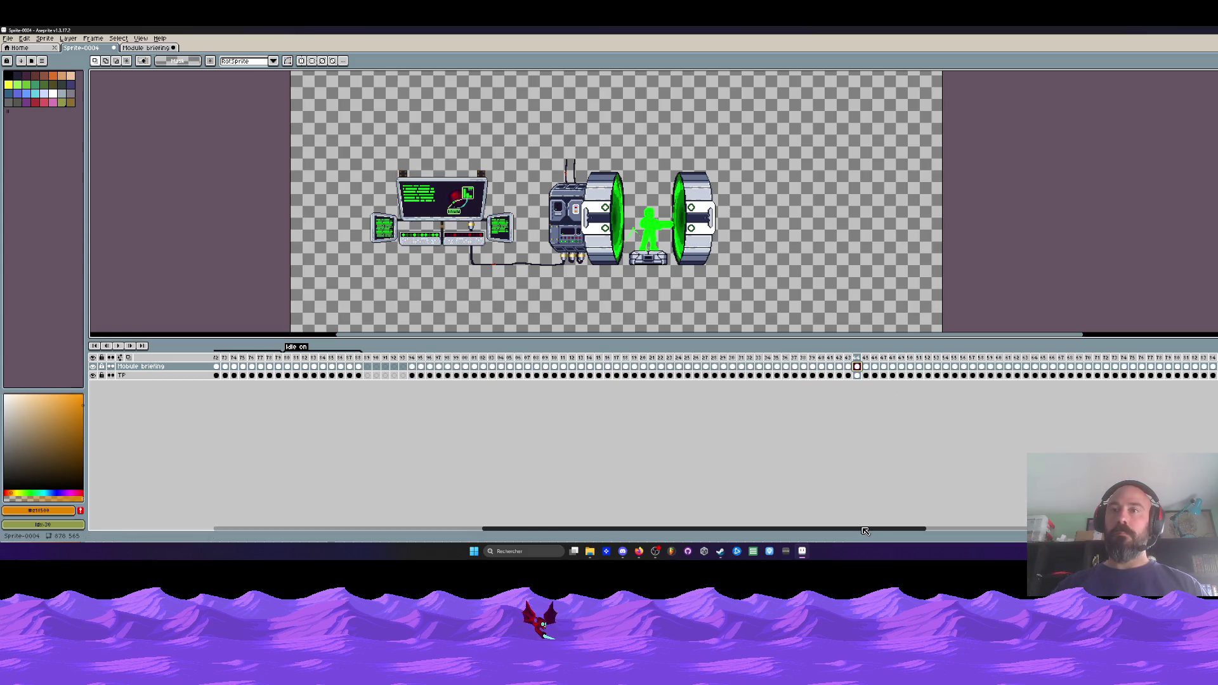
drag(865, 530, 1086, 530)
- Add about 18 frames at the timeline's end, undo them, and select frames 94–219
click(728, 368)
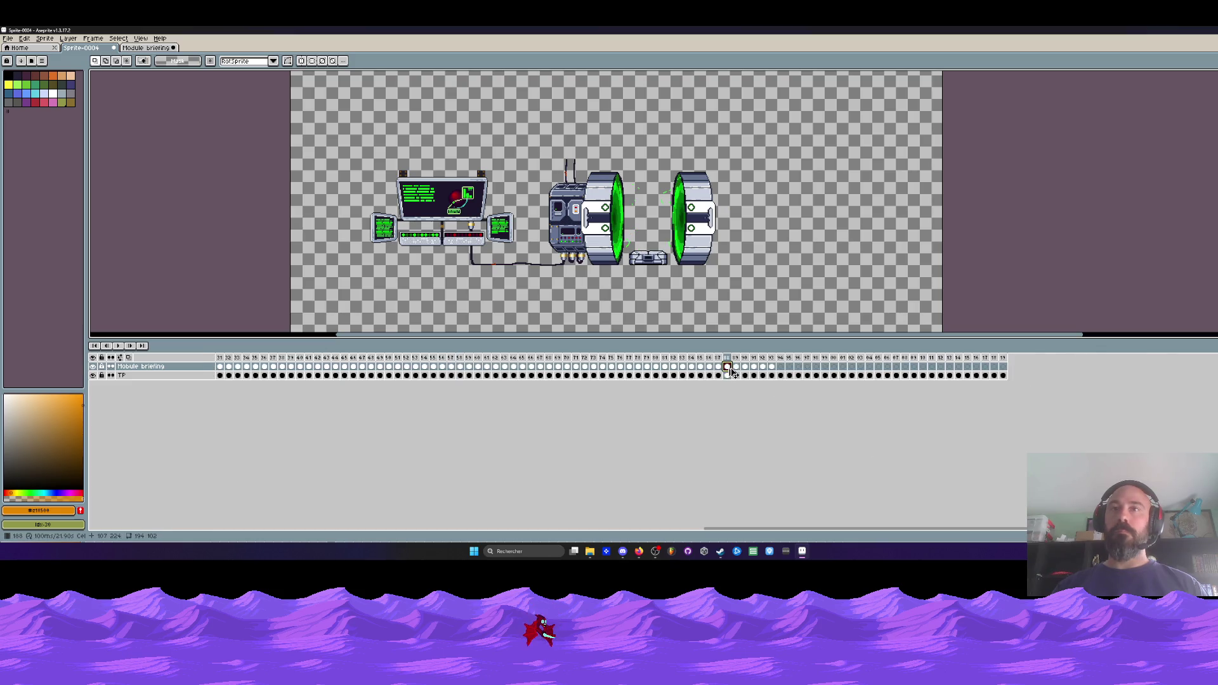
drag(1009, 362, 1163, 366)
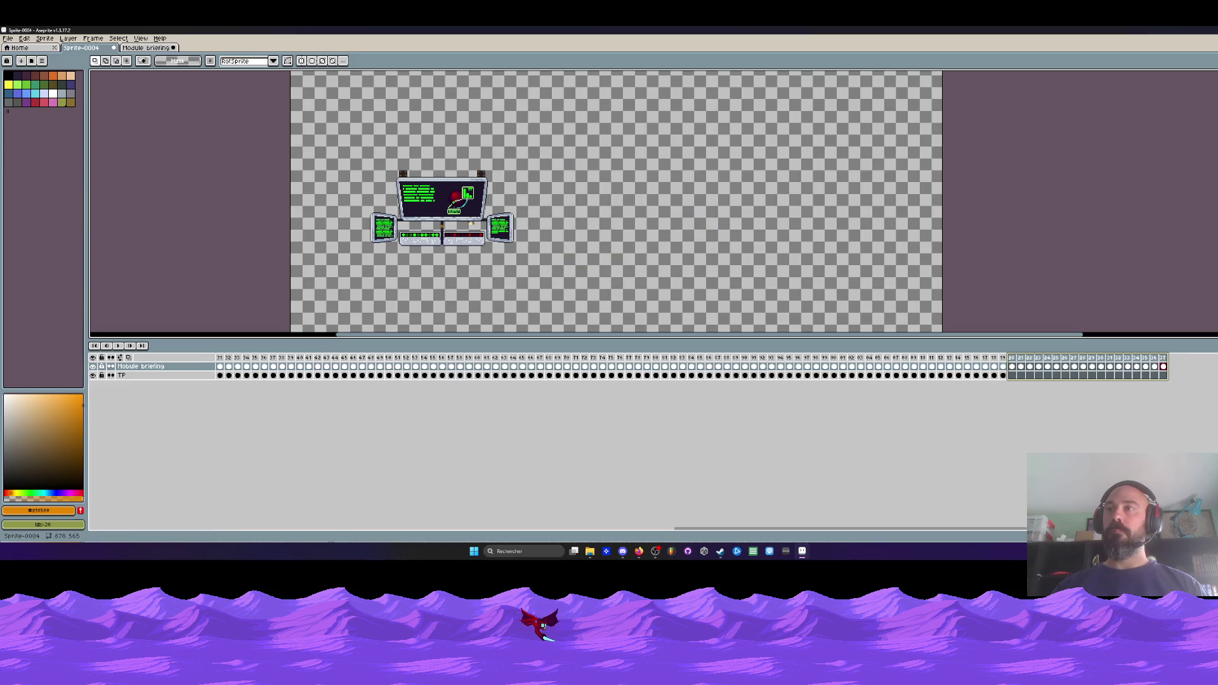
key(ctrl+z)
mouse_move(1003, 359)
mouse_down()
mouse_move(219, 358)
mouse_move(1045, 358)
mouse_up()
- Tag the selected frames as TP and delete the empty frames before that tag
right_click(1047, 360)
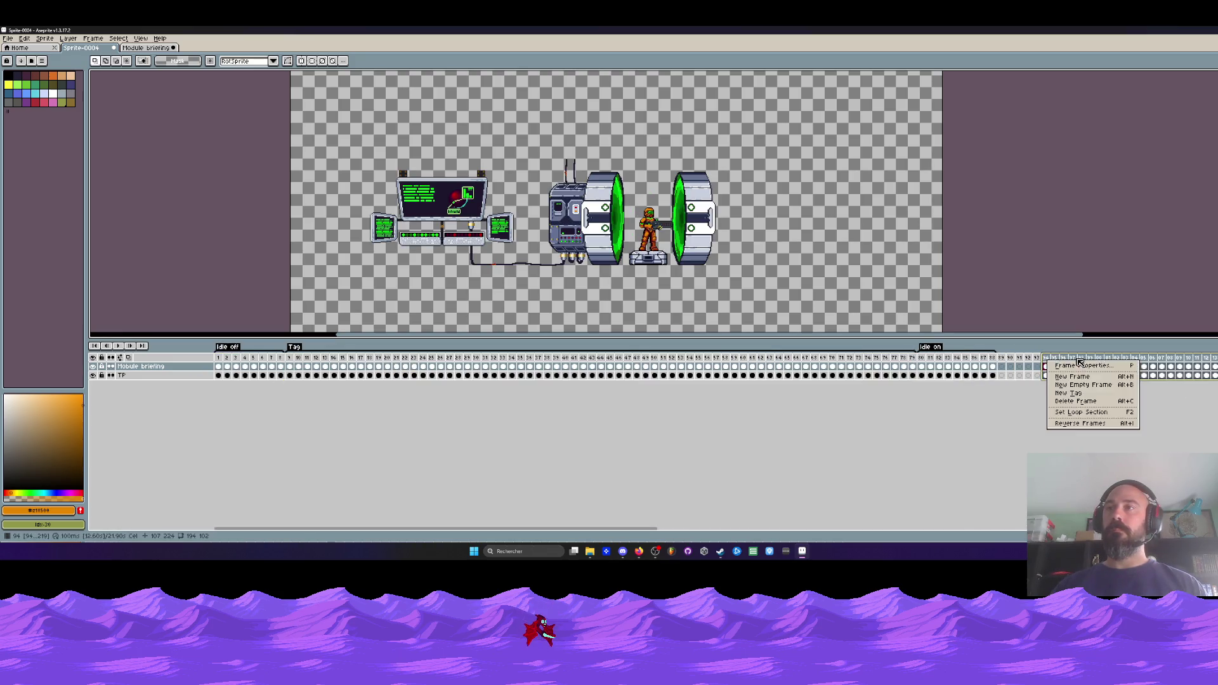
click(1070, 393)
text(TP)
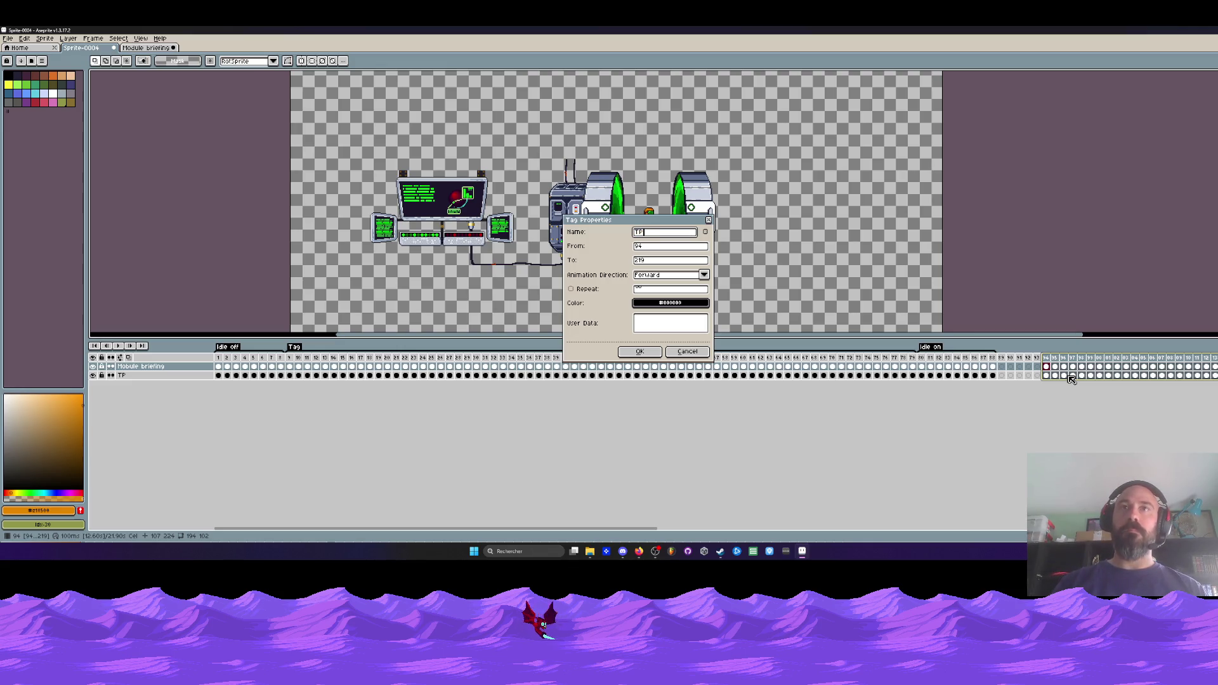
click(640, 352)
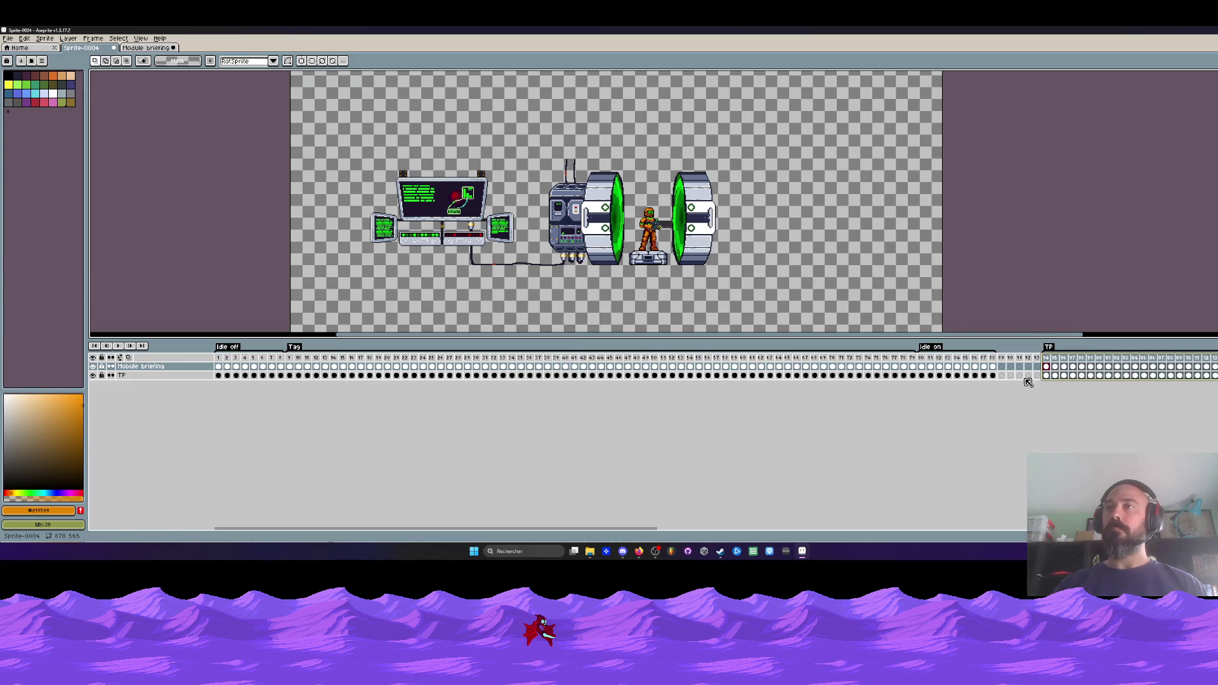
drag(1007, 358, 1037, 357)
key(Delete)
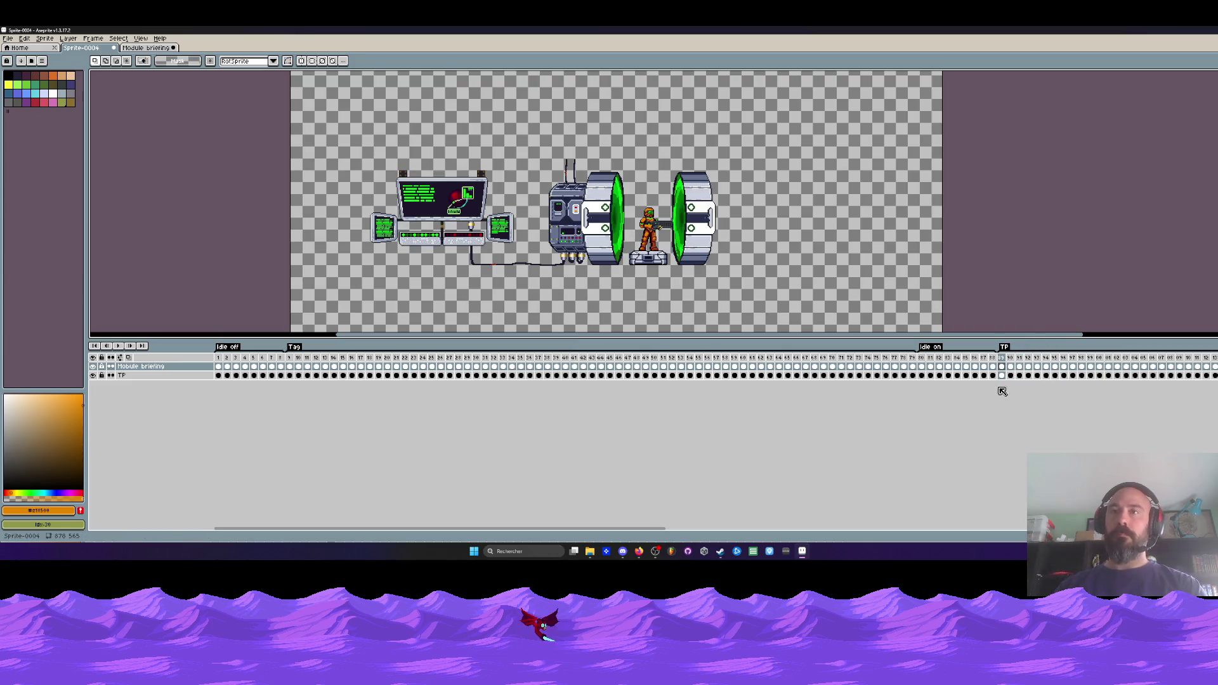
- Return to frame 1 and start playing the animation
click(218, 358)
scroll(382, 253, down, 1)
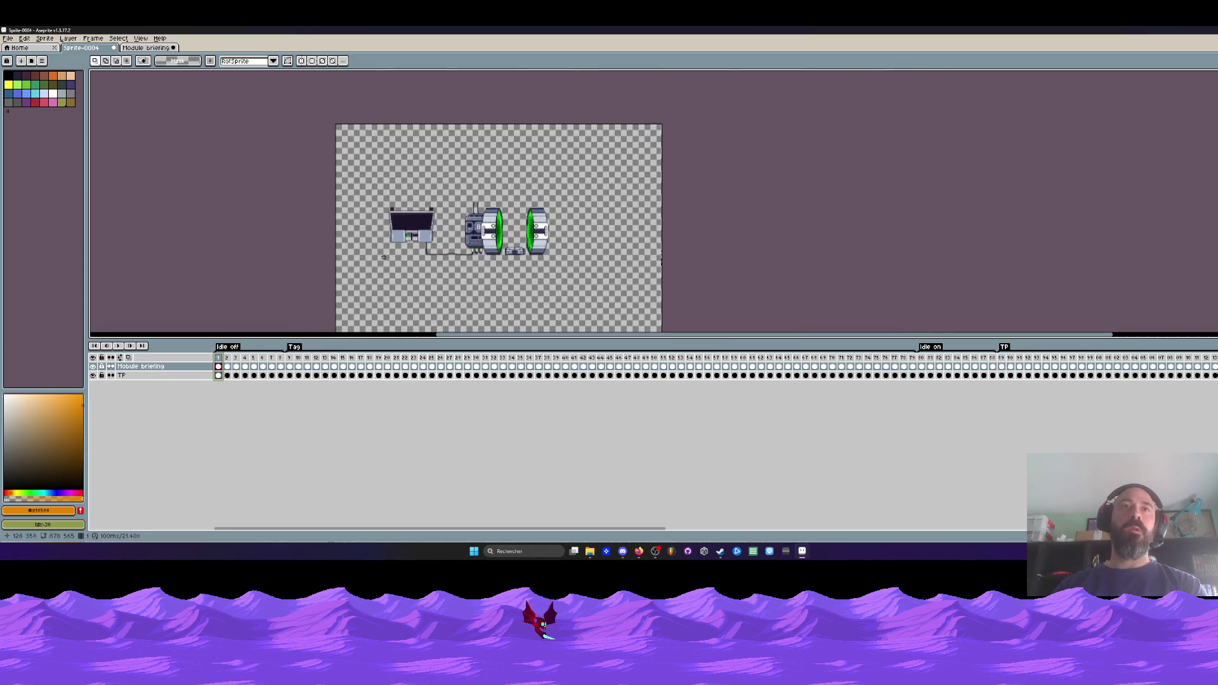
click(132, 345)
scroll(470, 216, up, 1)
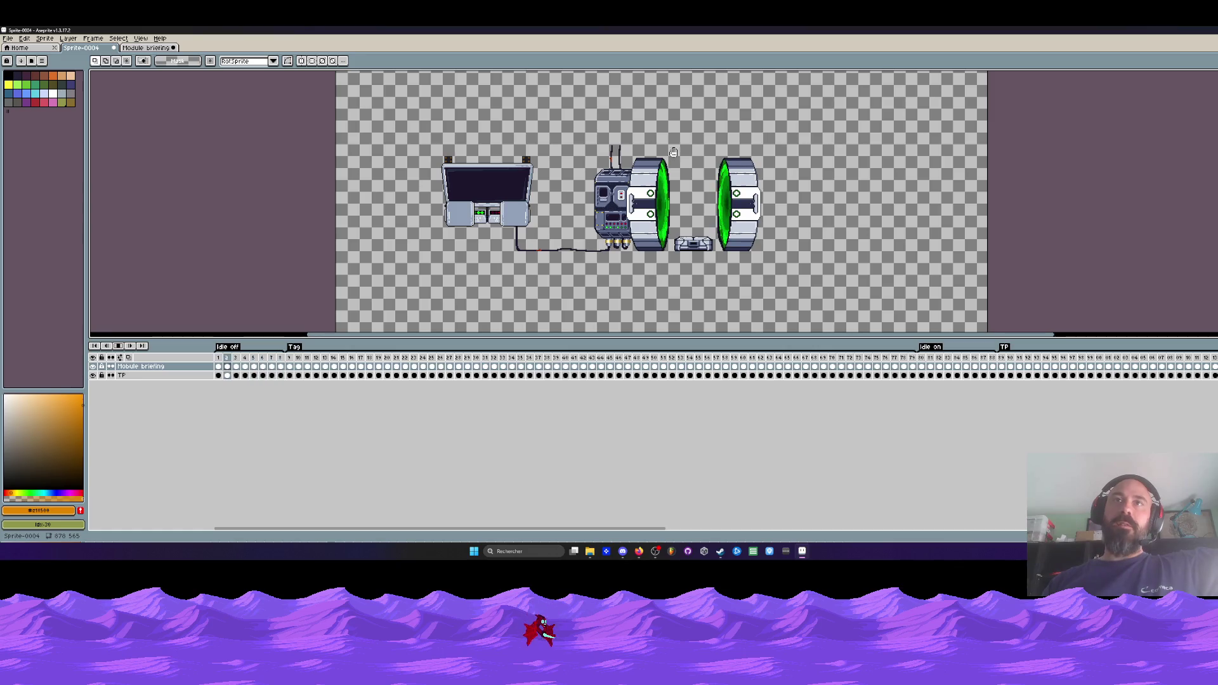
- Stop playback at frame 10, then inspect frames 80 and 89 with the character on the pad
click(295, 359)
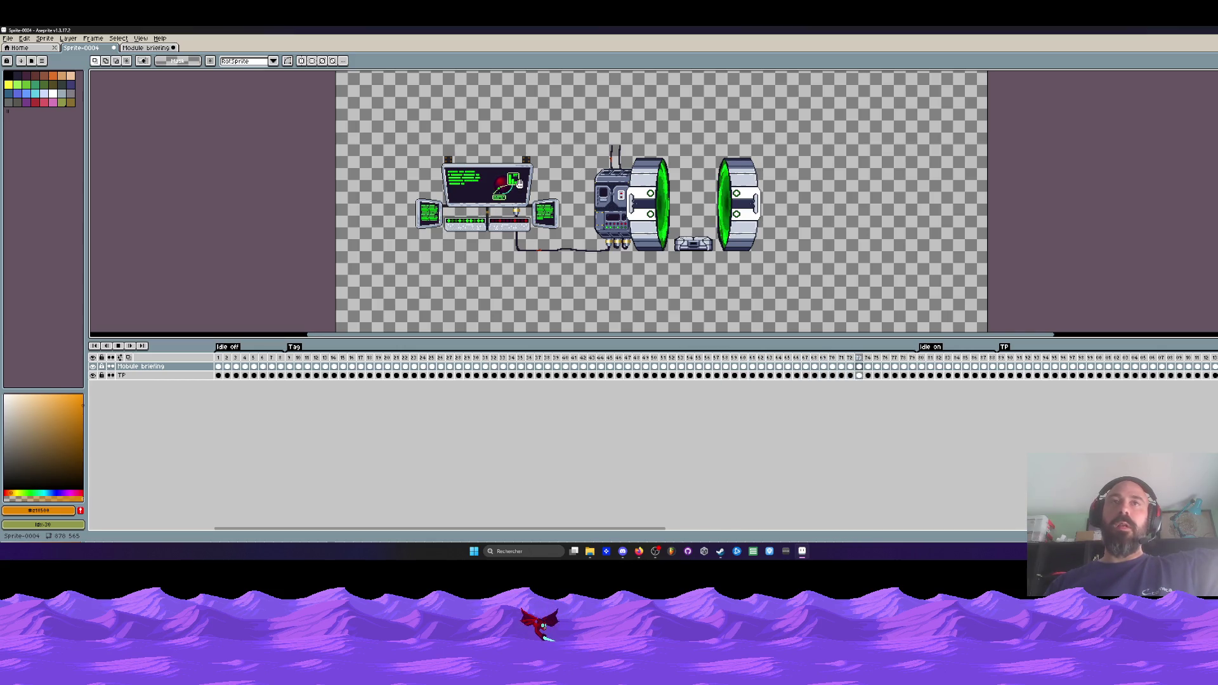
click(923, 358)
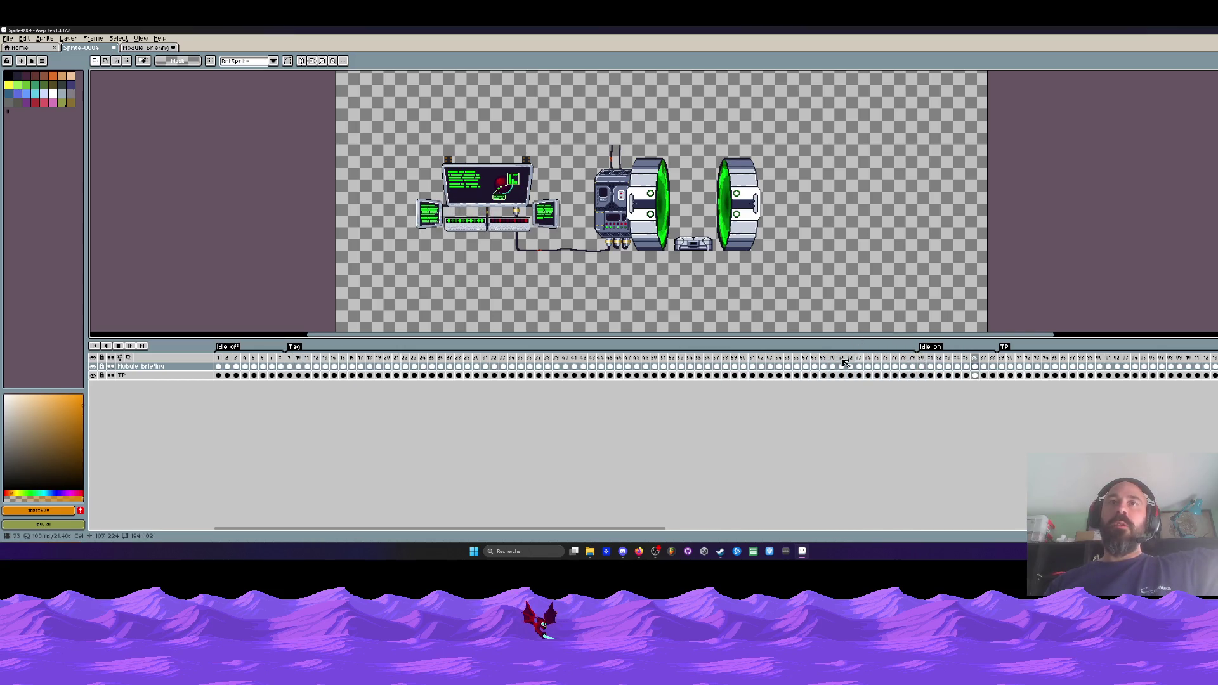
scroll(563, 144, down, 1)
scroll(536, 151, up, 1)
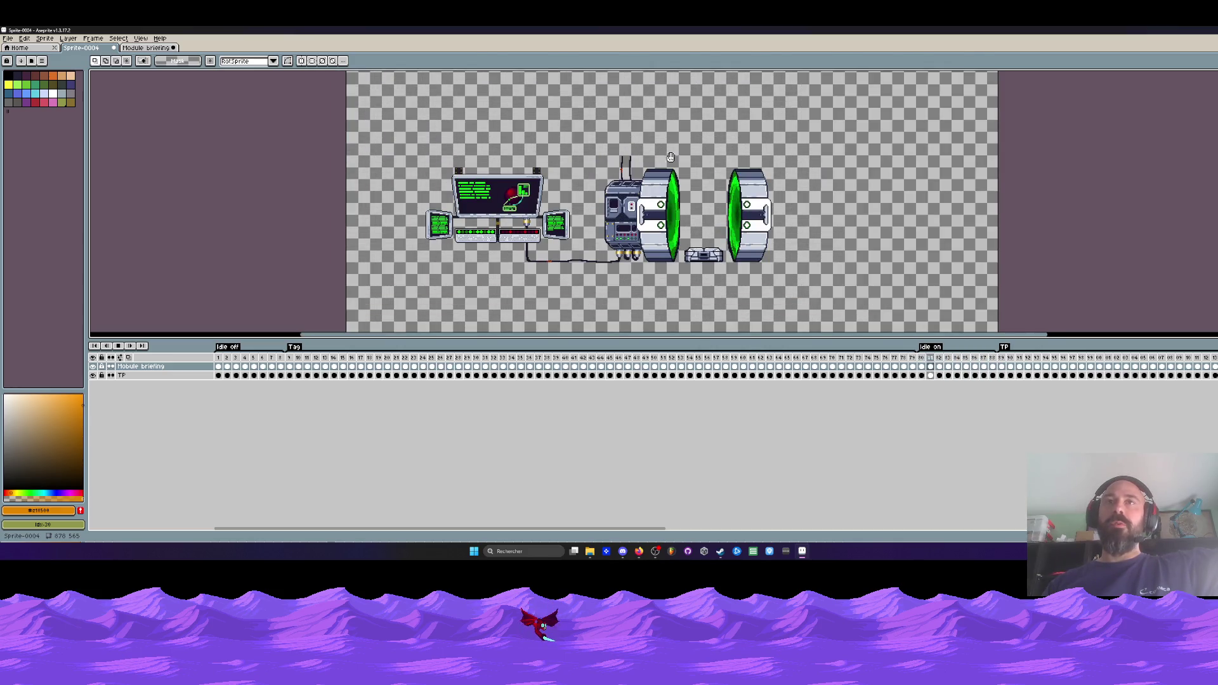
click(1001, 357)
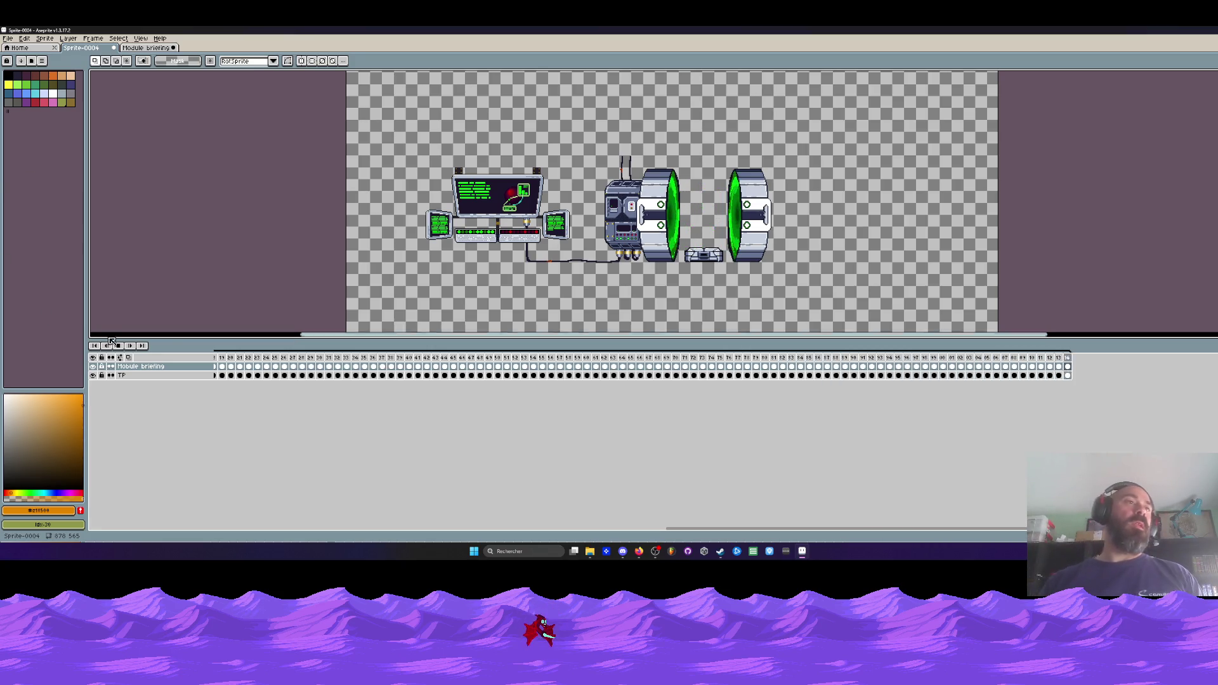
- Save the scene as 'Maquette intro partie 2' in the .aseprite file format
click(8, 38)
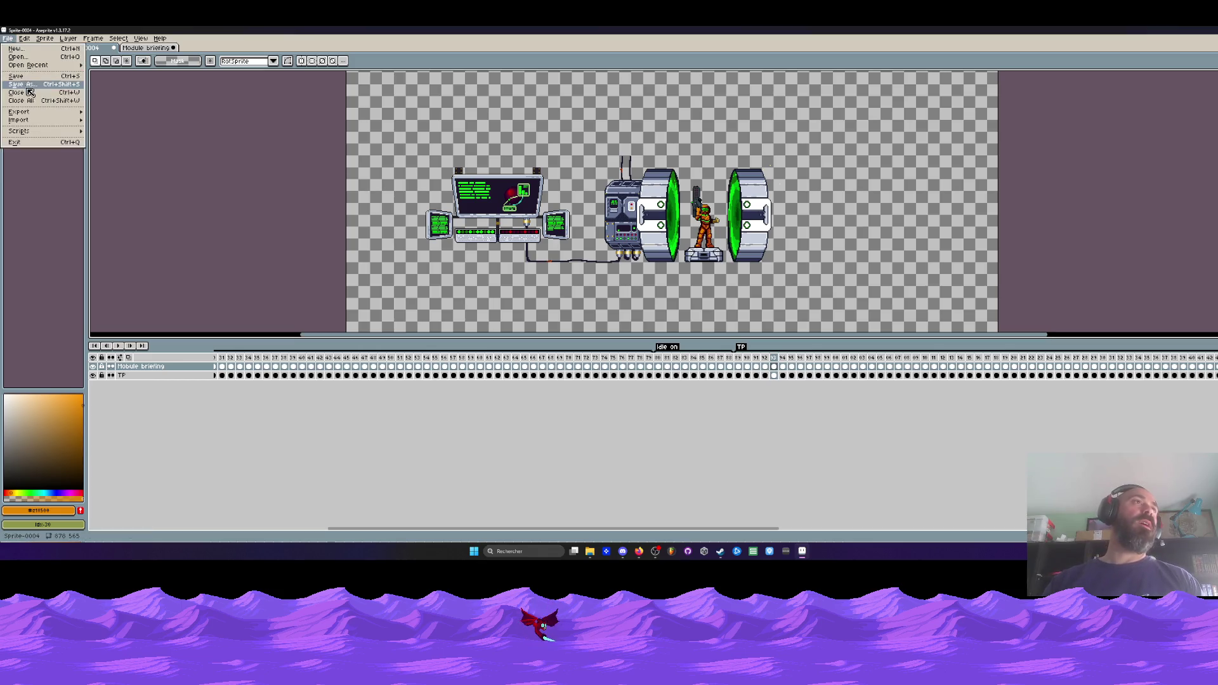
key(Return)
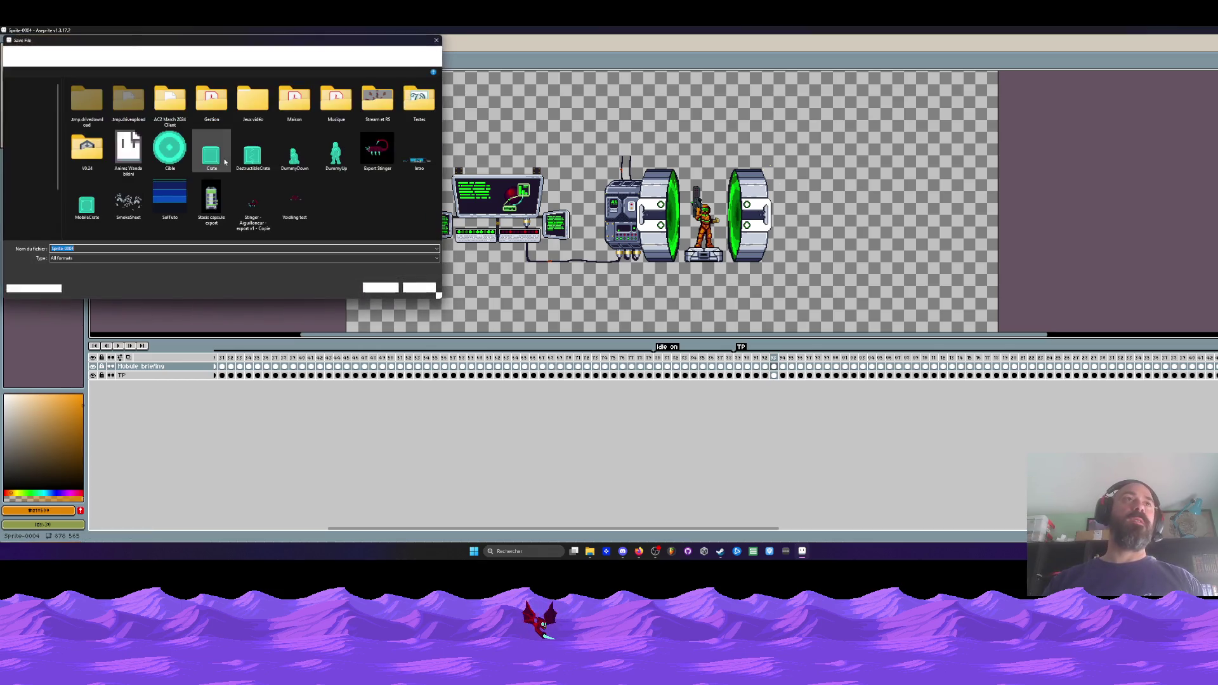
text(Mai)
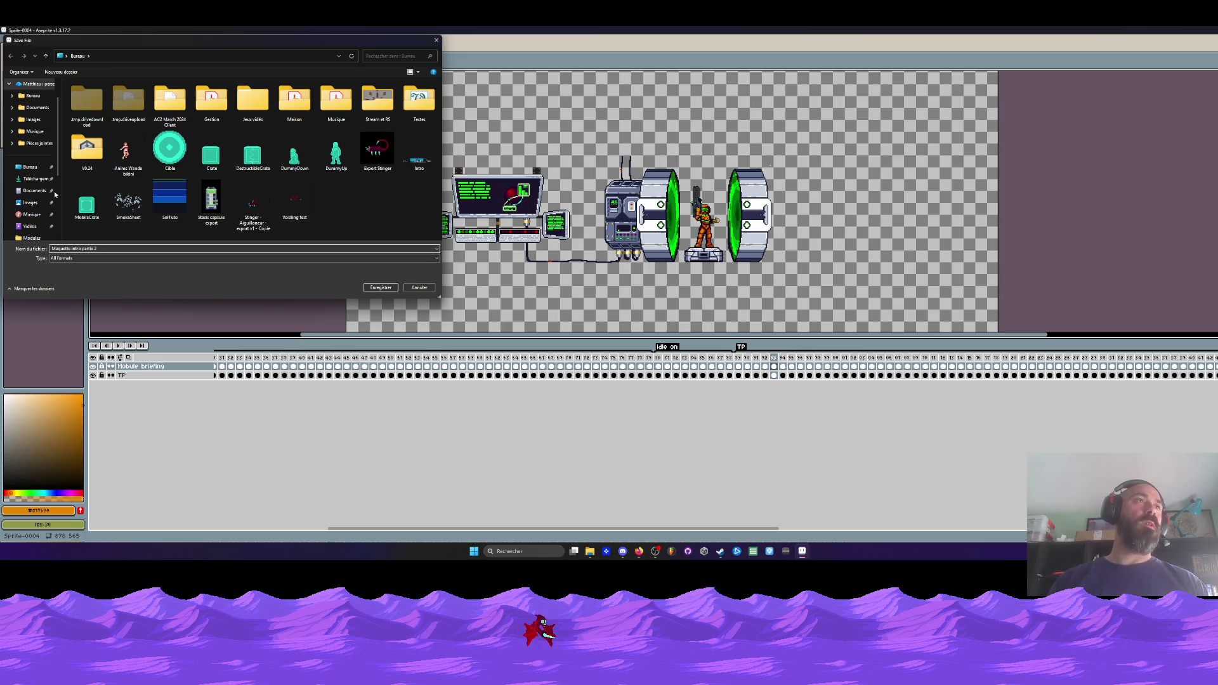
click(244, 258)
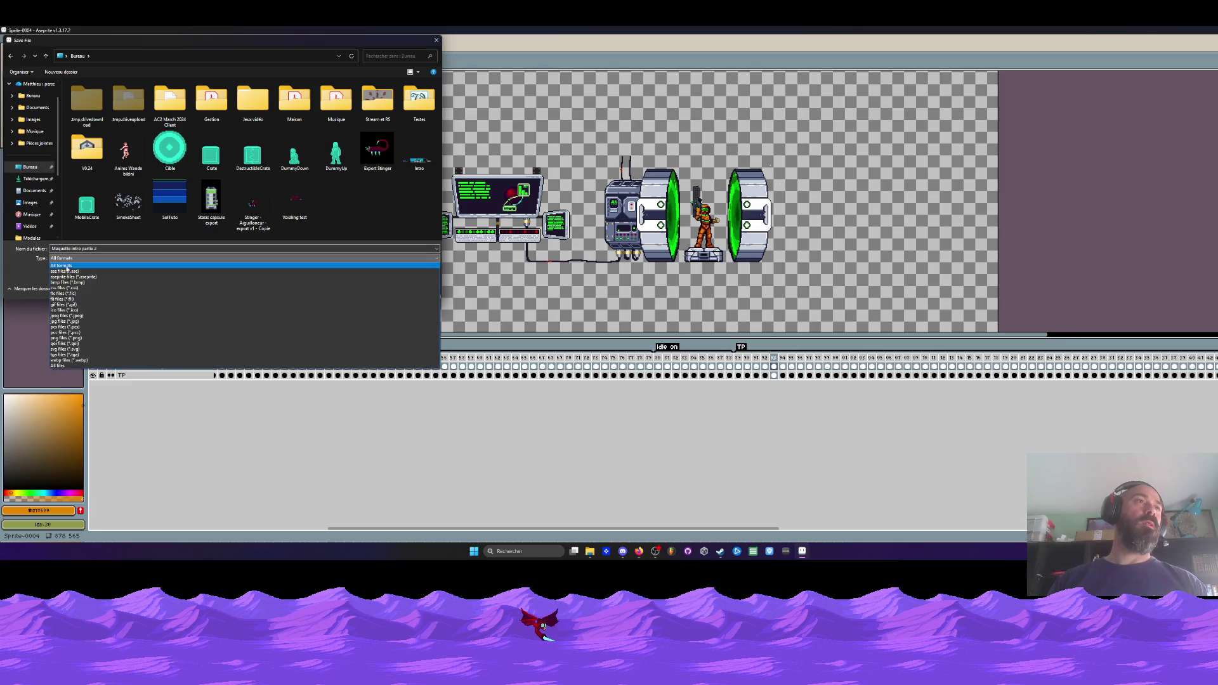
click(95, 269)
click(381, 288)
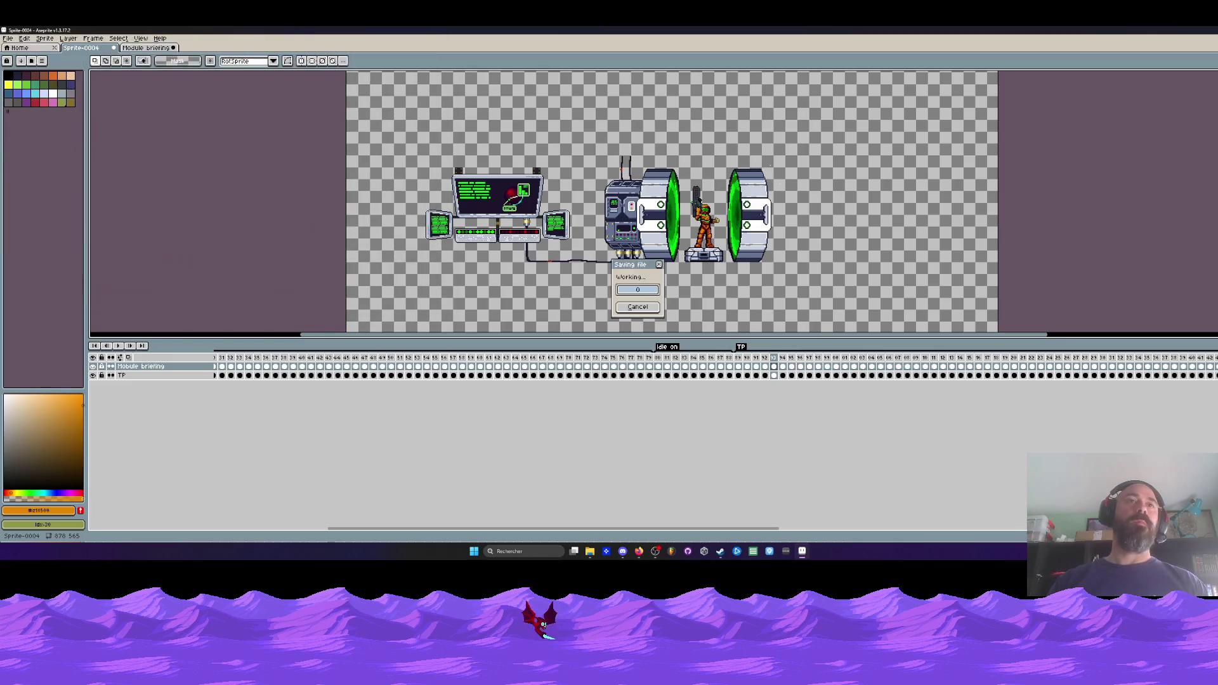
scroll(442, 228, down, 1)
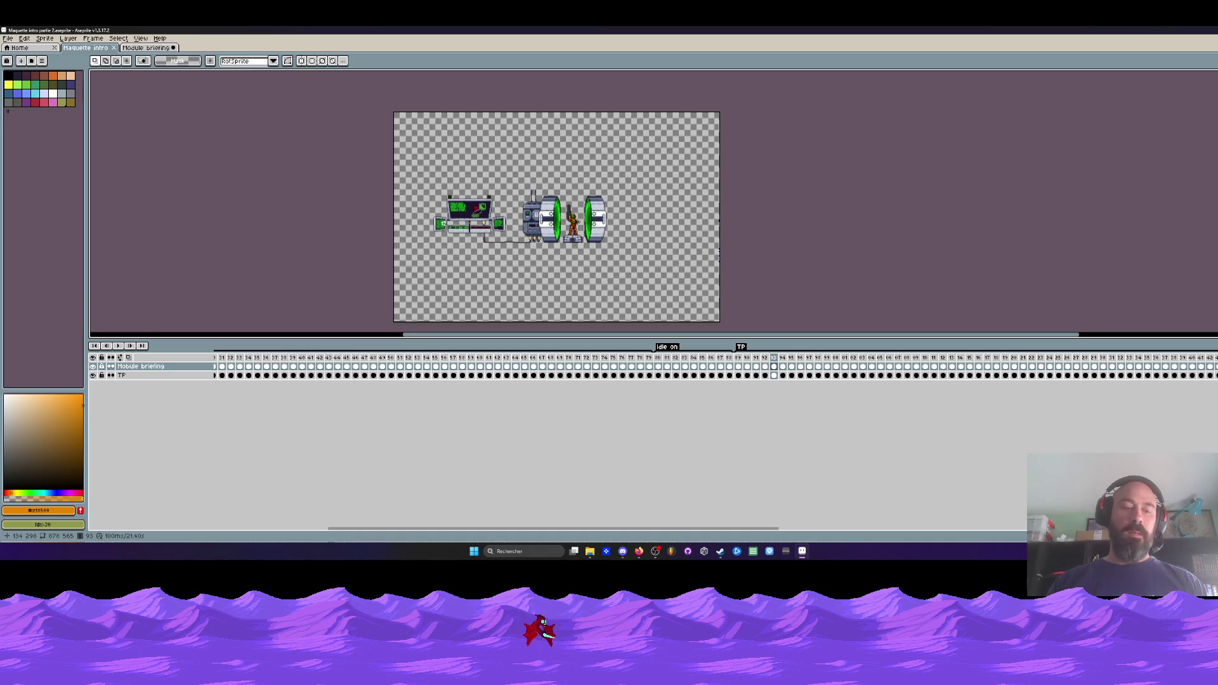
- Trim the empty space above and below the scene, reducing the canvas to 878x192
key(ctrl+alt+c)
drag(548, 109, 546, 186)
scroll(544, 188, up, 3)
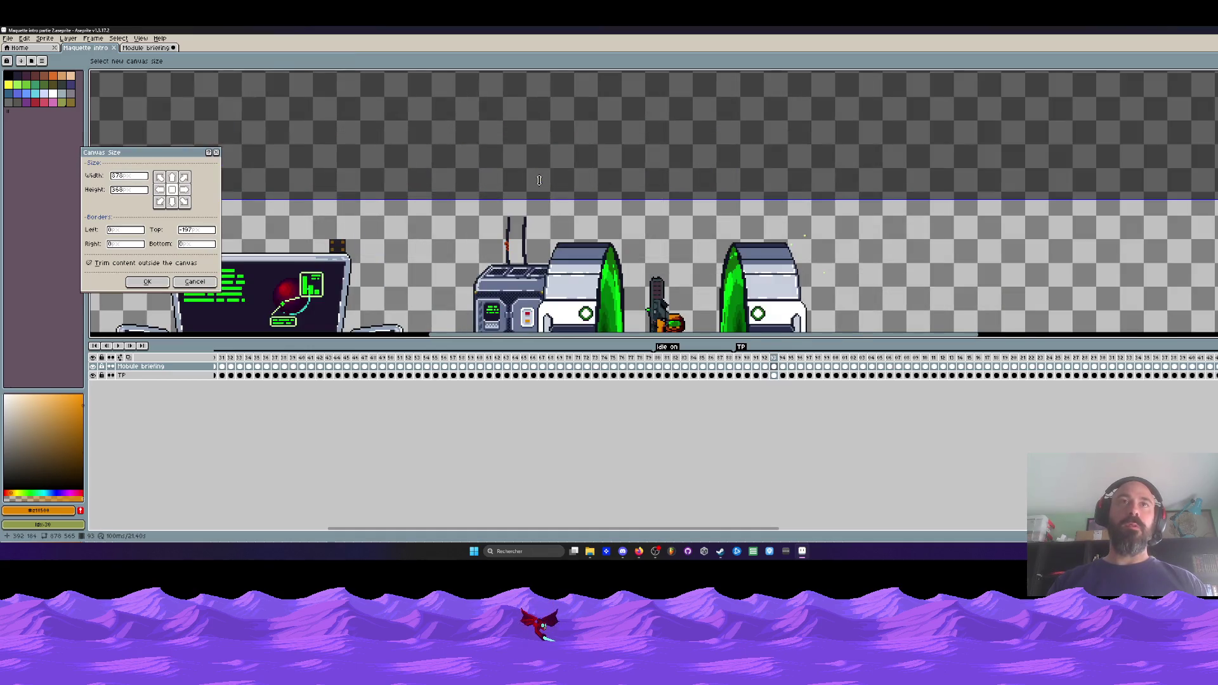
click(147, 282)
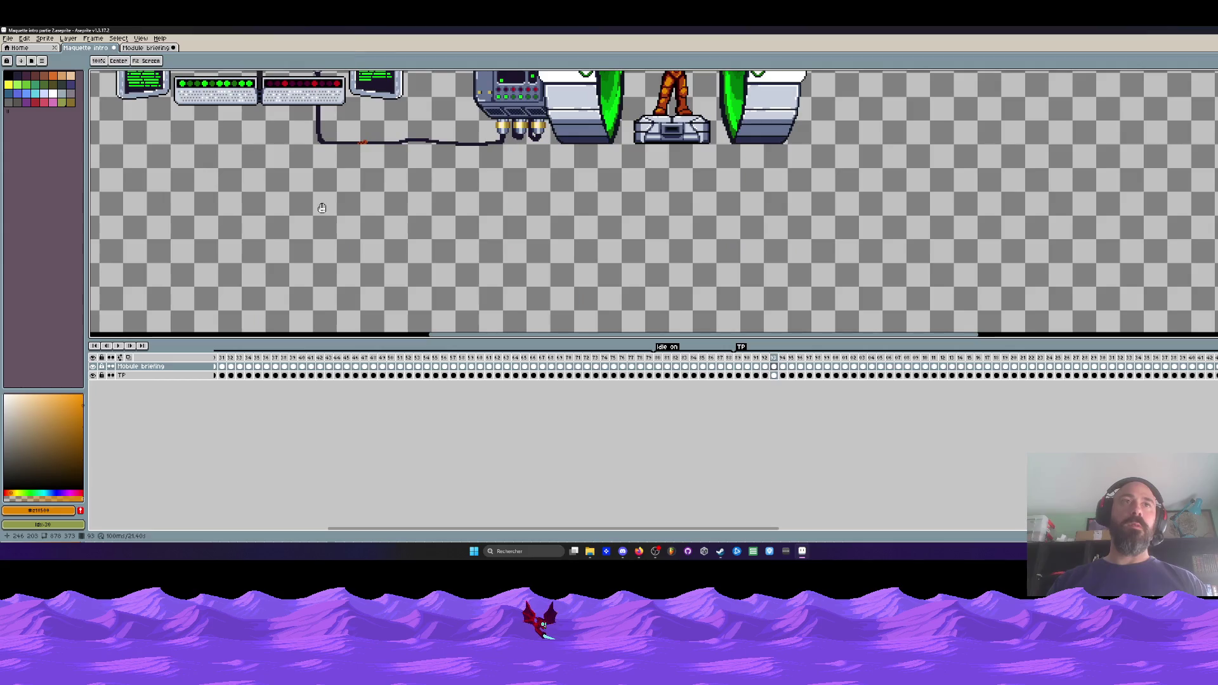
scroll(411, 212, down, 3)
scroll(411, 212, up, 2)
scroll(411, 213, down, 2)
key(ctrl+alt+c)
mouse_move(442, 307)
mouse_down()
mouse_move(442, 212)
mouse_move(443, 234)
mouse_up()
scroll(442, 253, up, 3)
click(147, 282)
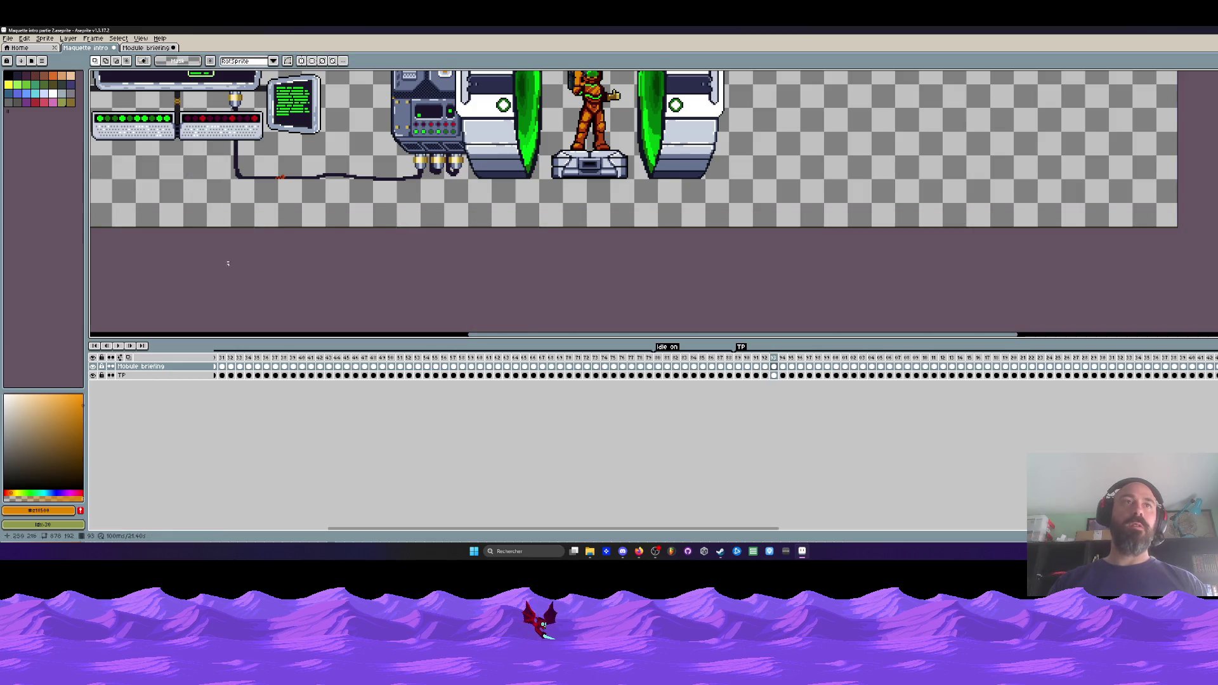
scroll(366, 207, down, 3)
- Trim the empty right and left sides, cropping the canvas to 528x192
key(ctrl+alt+c)
drag(660, 167, 474, 160)
click(148, 281)
mouse_move(143, 249)
mouse_down()
mouse_move(308, 247)
mouse_move(316, 278)
mouse_up()
key(ctrl+alt+c)
drag(262, 202, 320, 203)
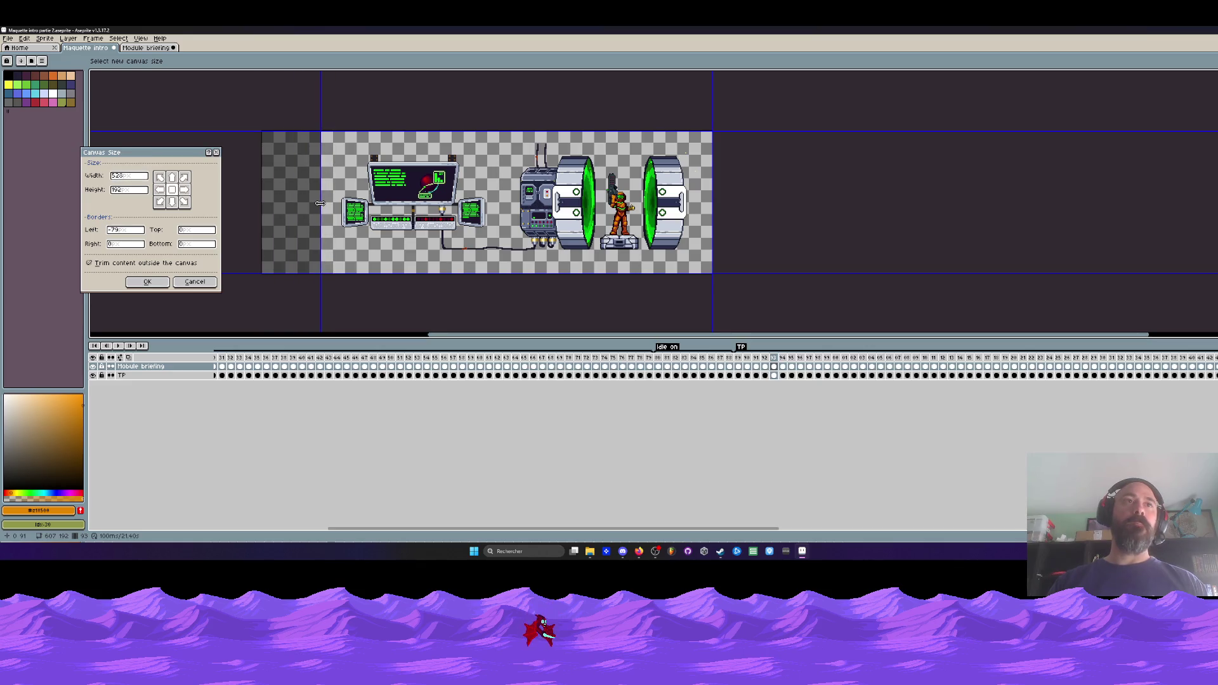
click(147, 282)
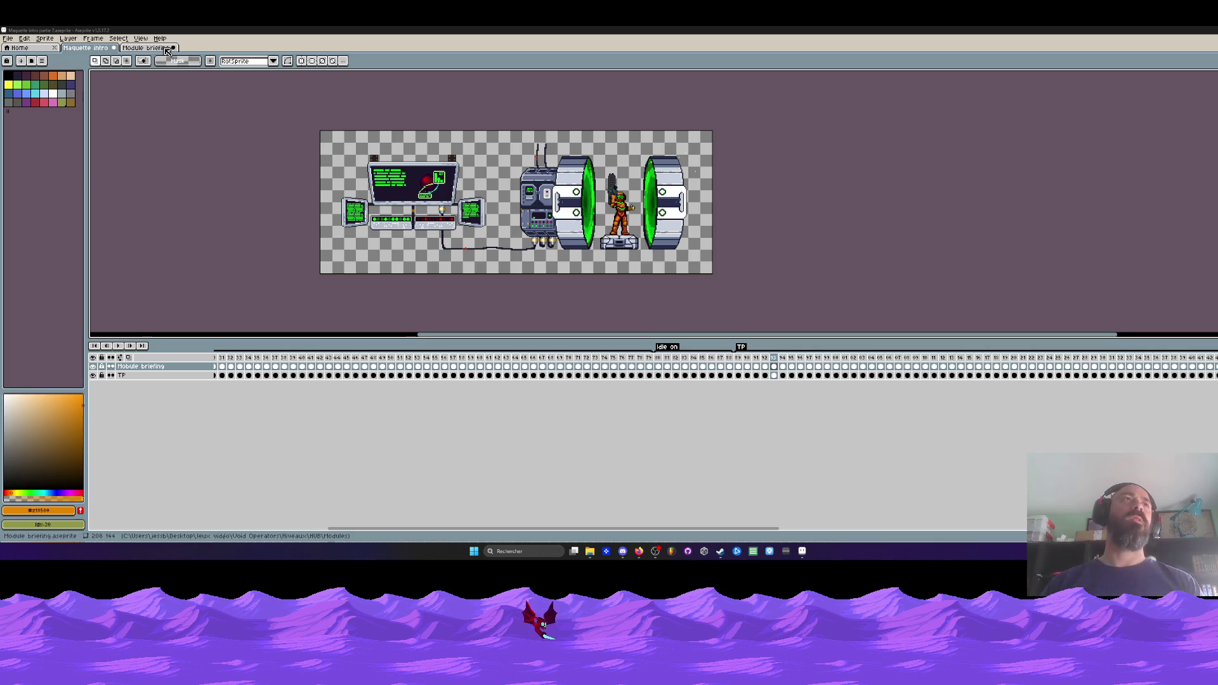
- Close the 'Maquette intro partie 2' tab and save its changes, keeping Module briefing open
click(136, 48)
click(85, 49)
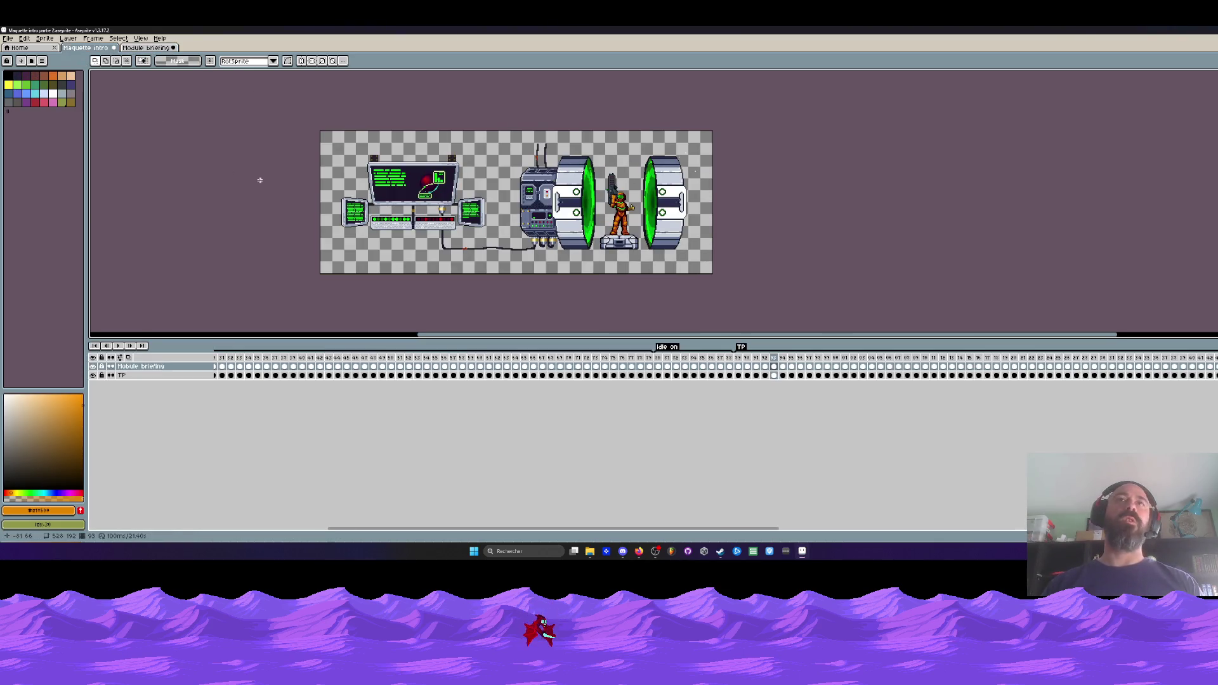
click(114, 48)
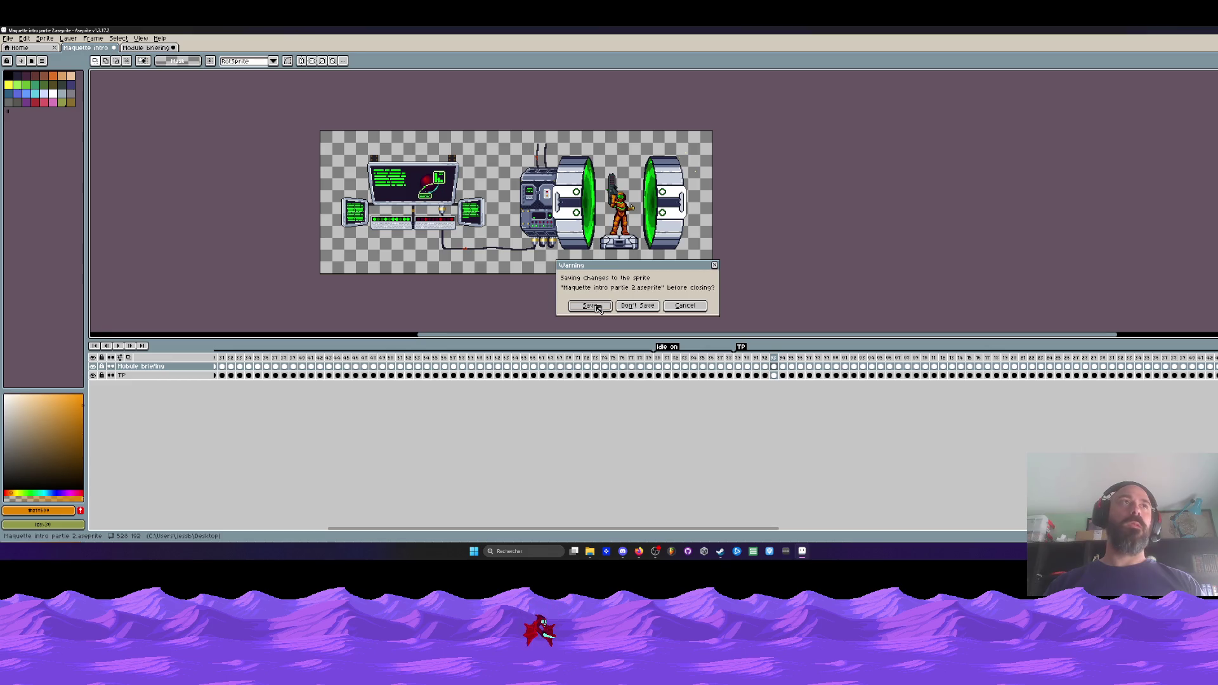
click(596, 307)
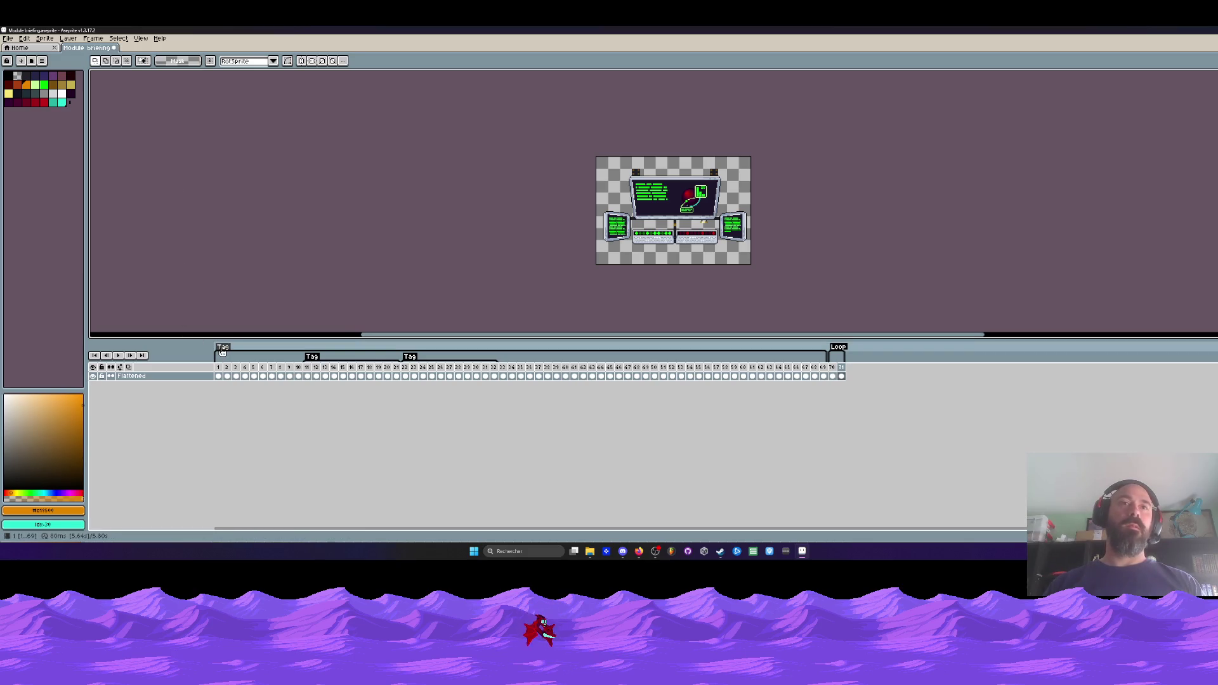
- Tag the opening frames 1–10 as 'Open'
drag(218, 376, 296, 376)
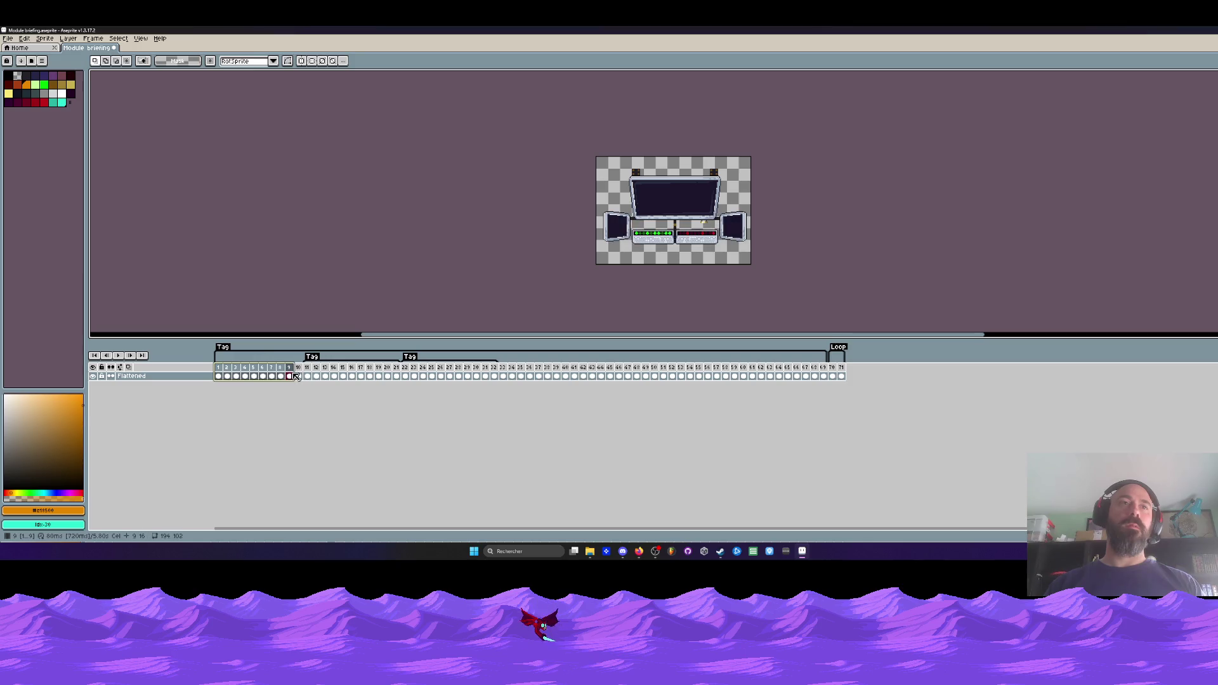
right_click(299, 368)
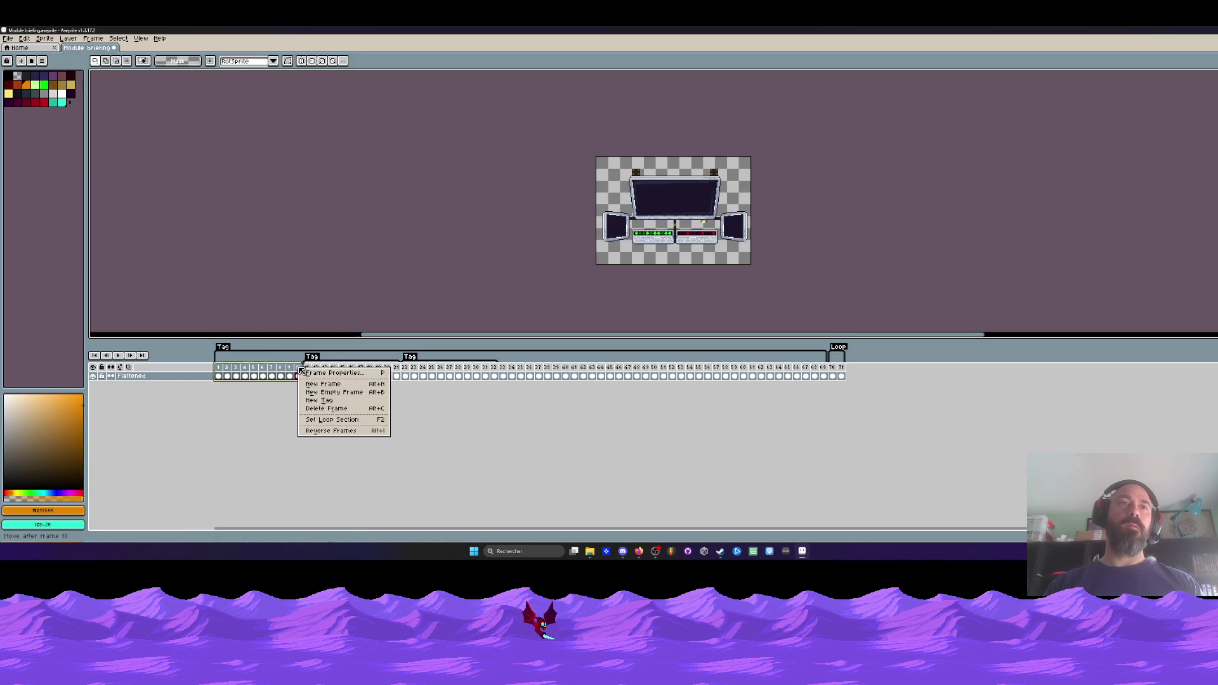
click(327, 401)
text(Open)
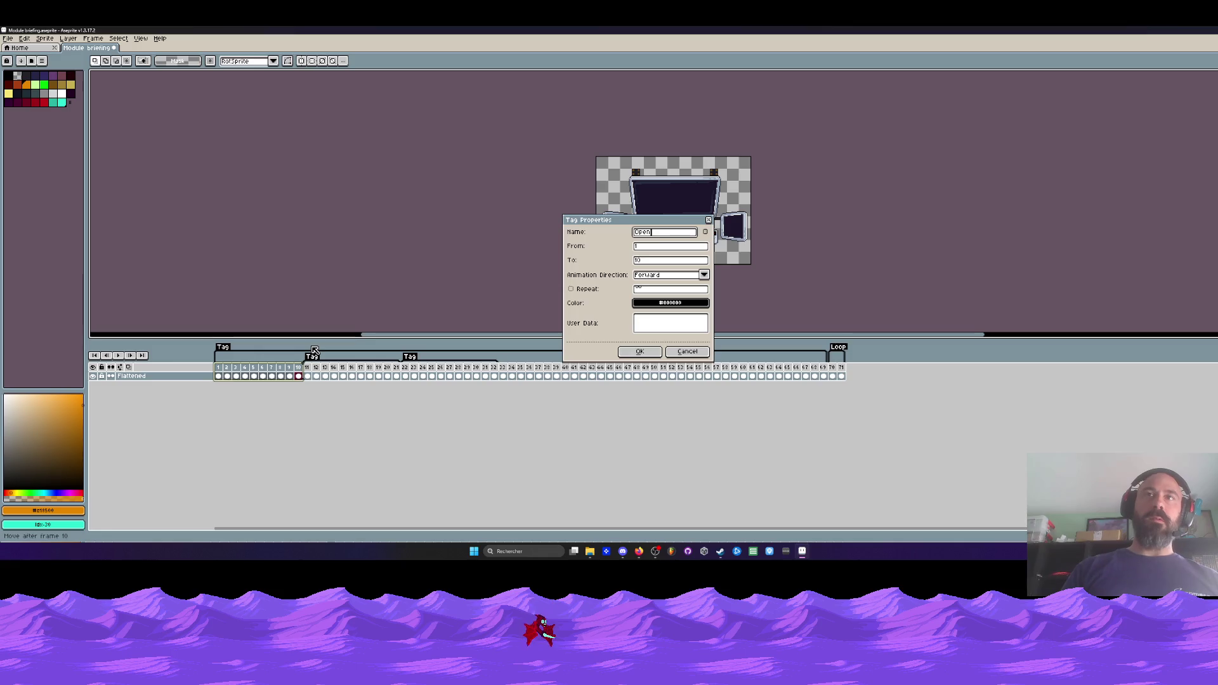
click(629, 354)
- Rename the tag starting at frame 11 to 'Logo'
click(311, 369)
drag(312, 370, 387, 370)
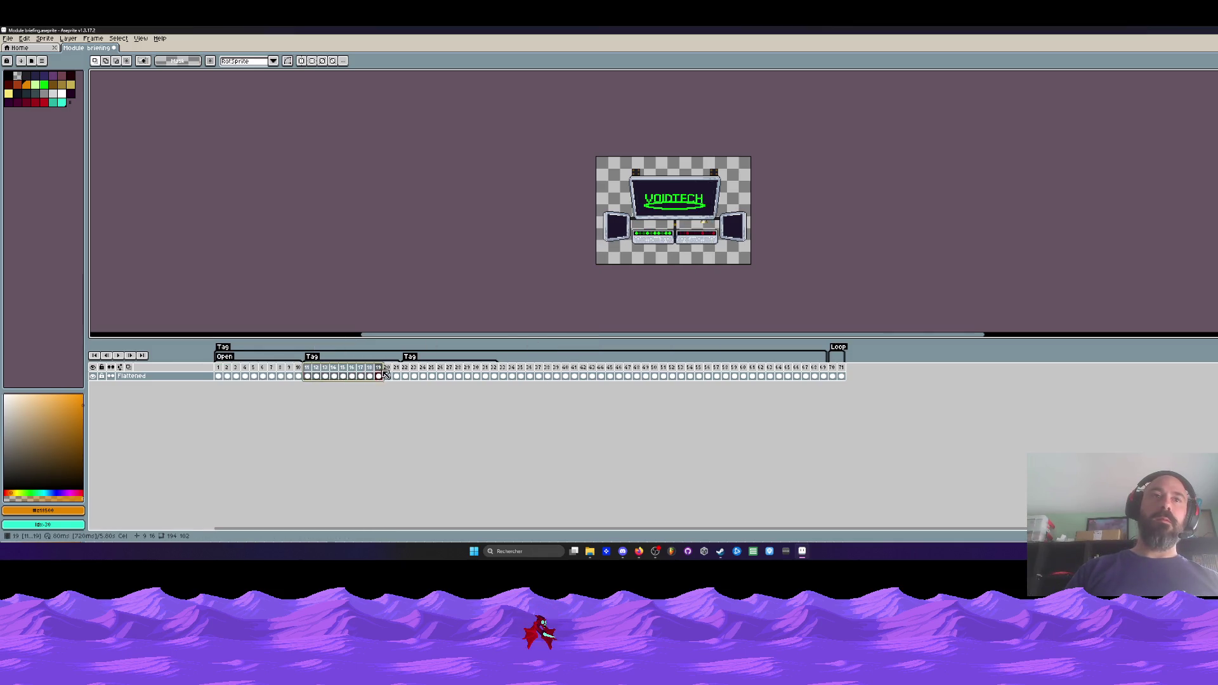
double_click(313, 359)
click(678, 354)
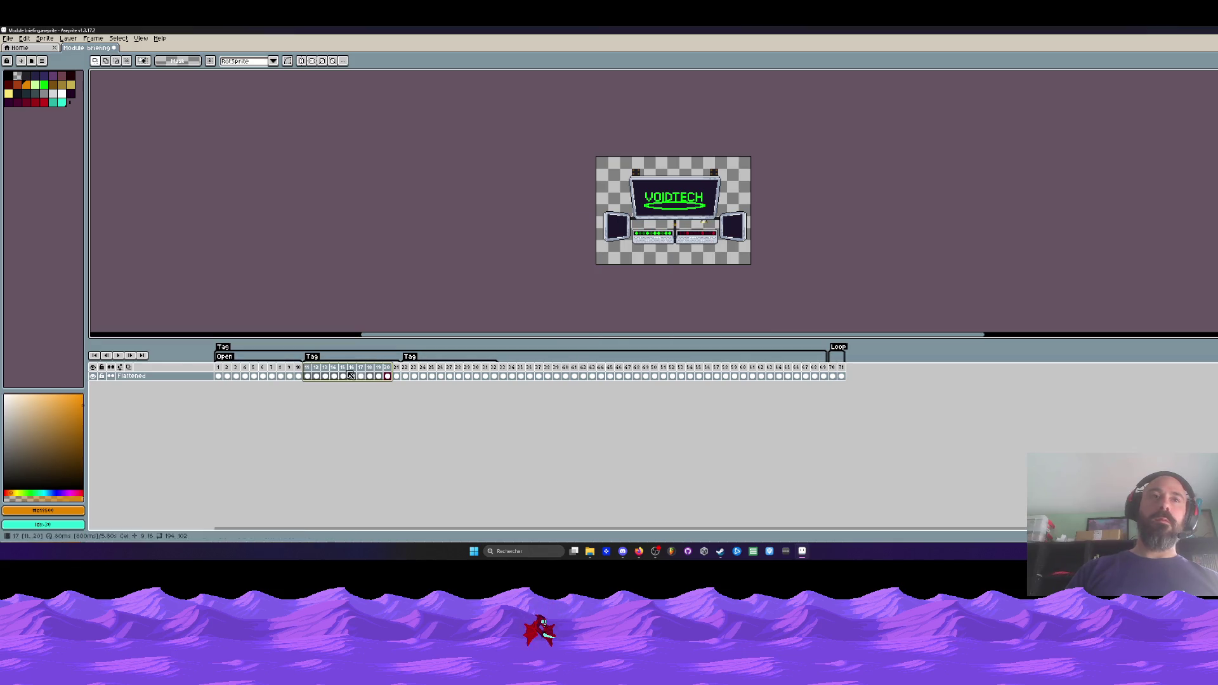
double_click(312, 357)
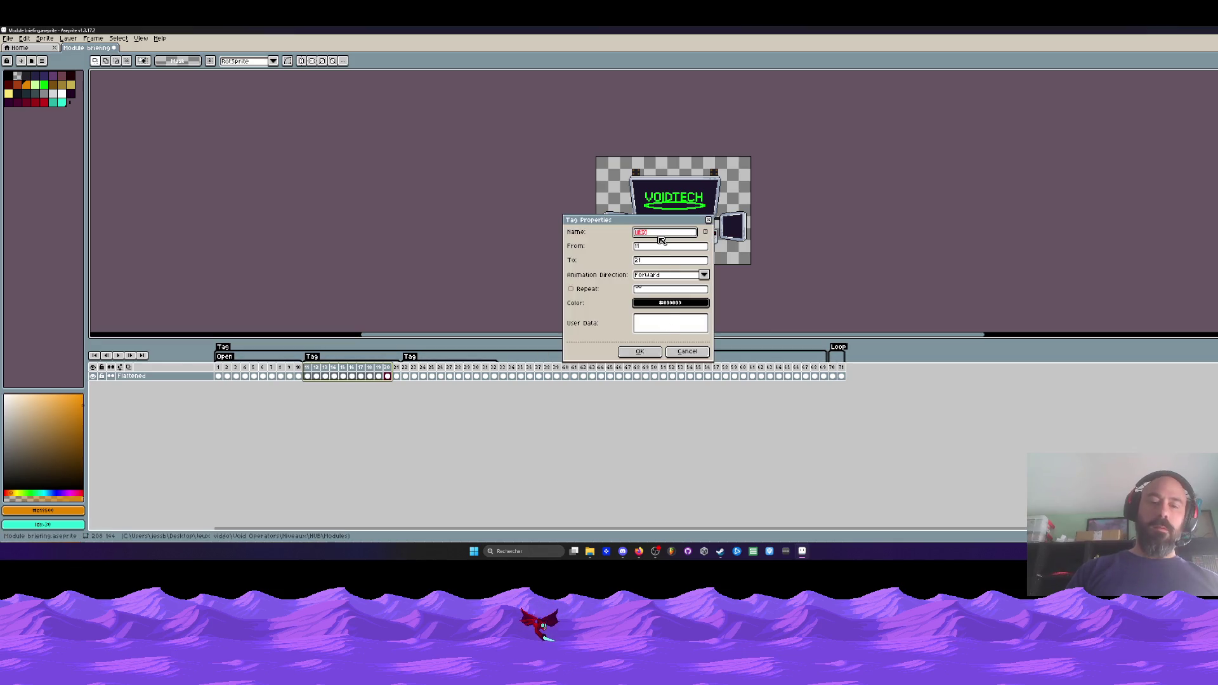
text(Logo)
click(639, 352)
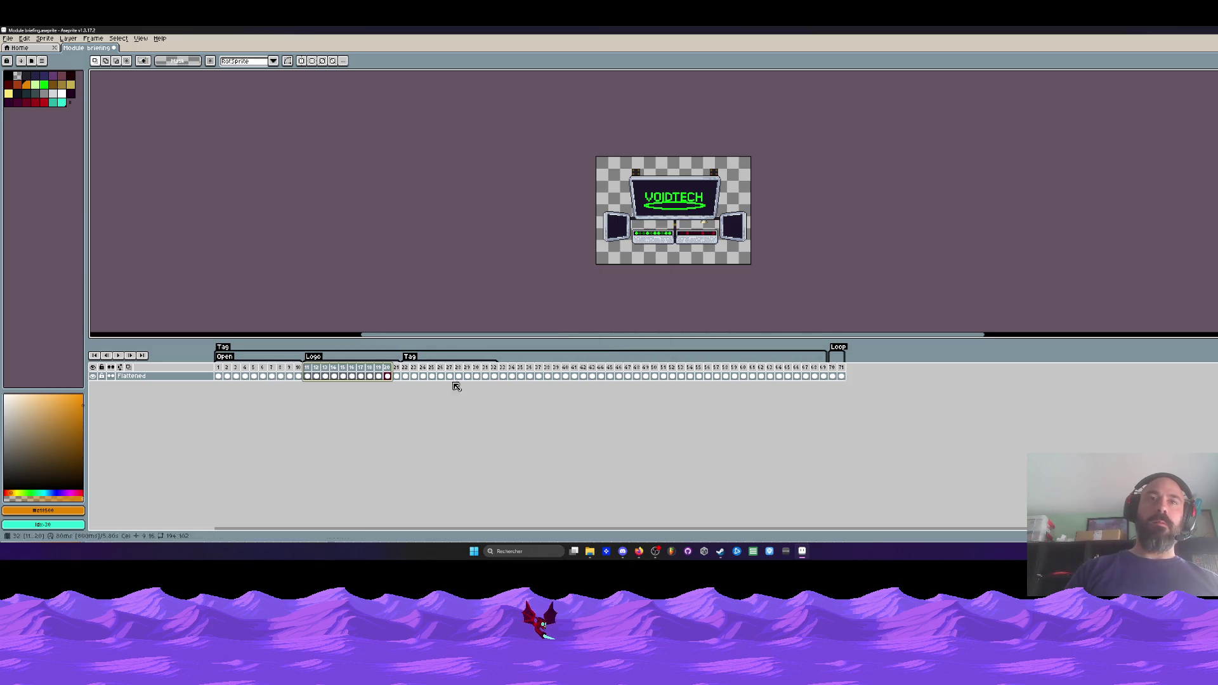
- Shift the remaining tag right and rework frame selections so Logo spans frames 11–69
drag(404, 377, 496, 376)
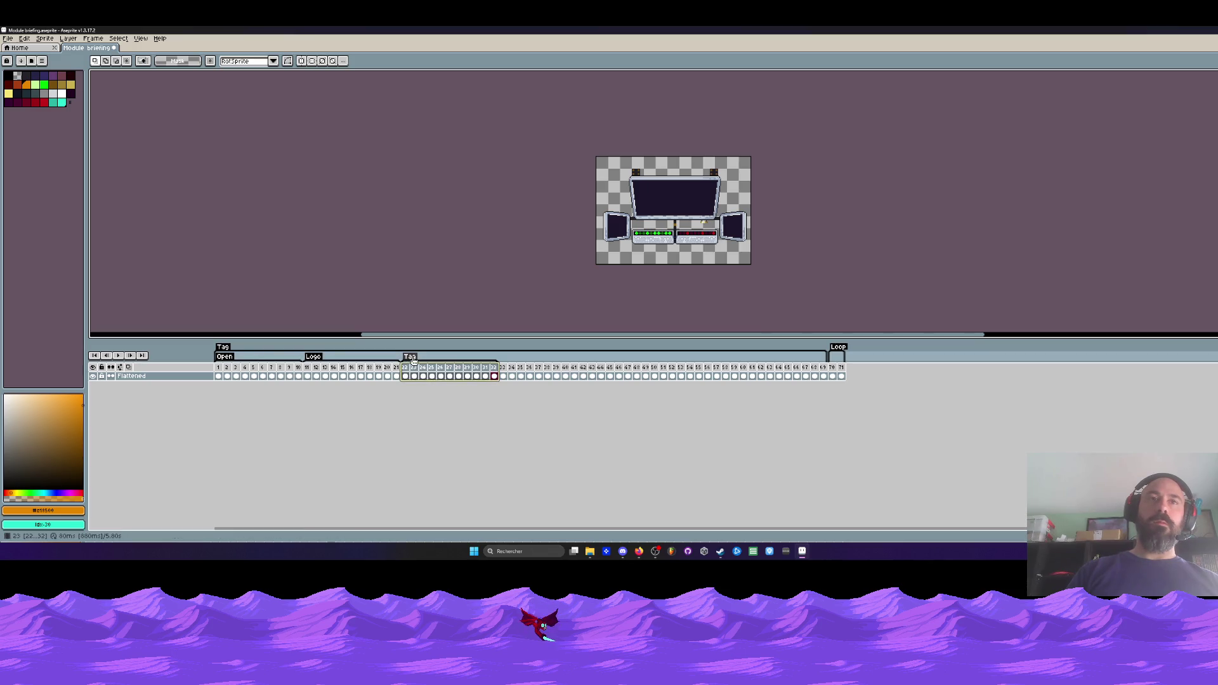
mouse_move(421, 361)
mouse_down()
mouse_move(510, 370)
mouse_move(496, 362)
mouse_up()
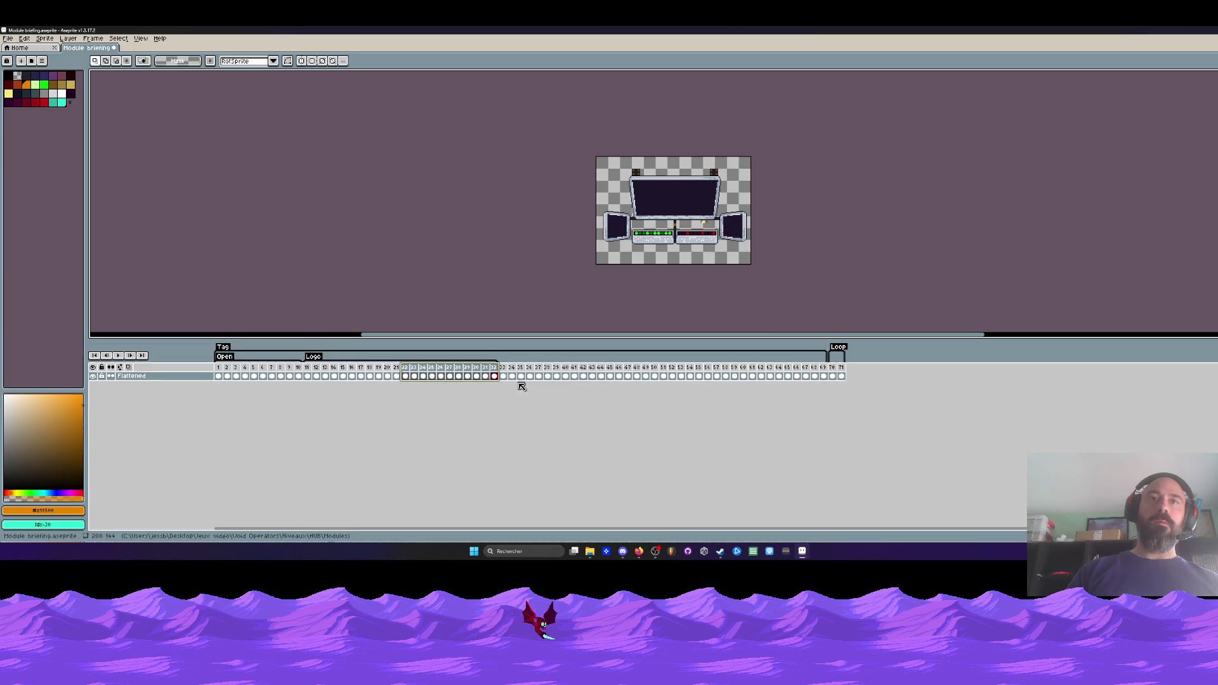
drag(307, 371, 817, 376)
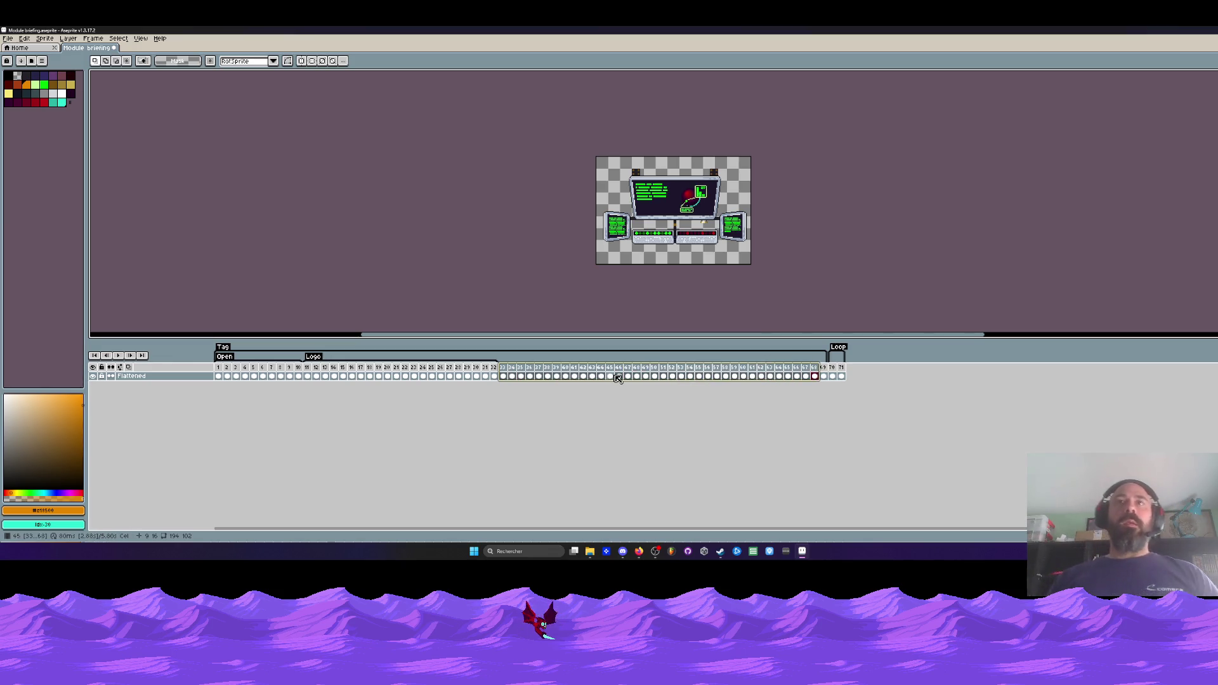
drag(832, 376, 841, 375)
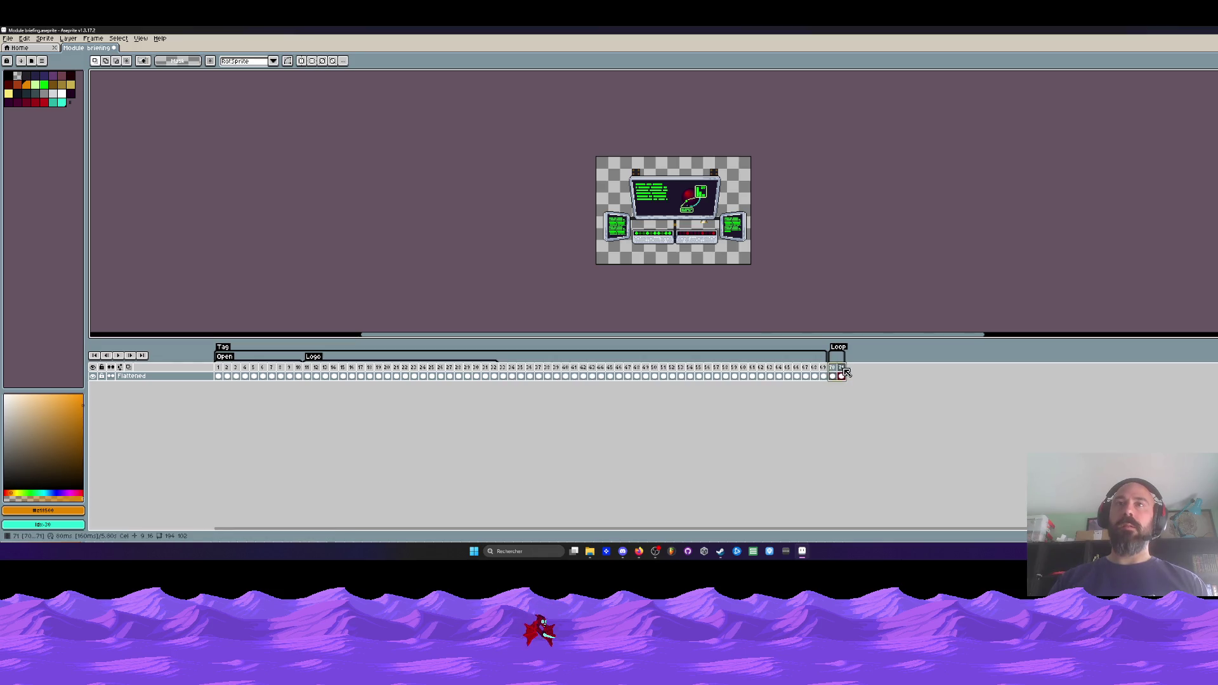
mouse_move(504, 369)
mouse_down()
mouse_move(829, 380)
mouse_move(819, 380)
mouse_up()
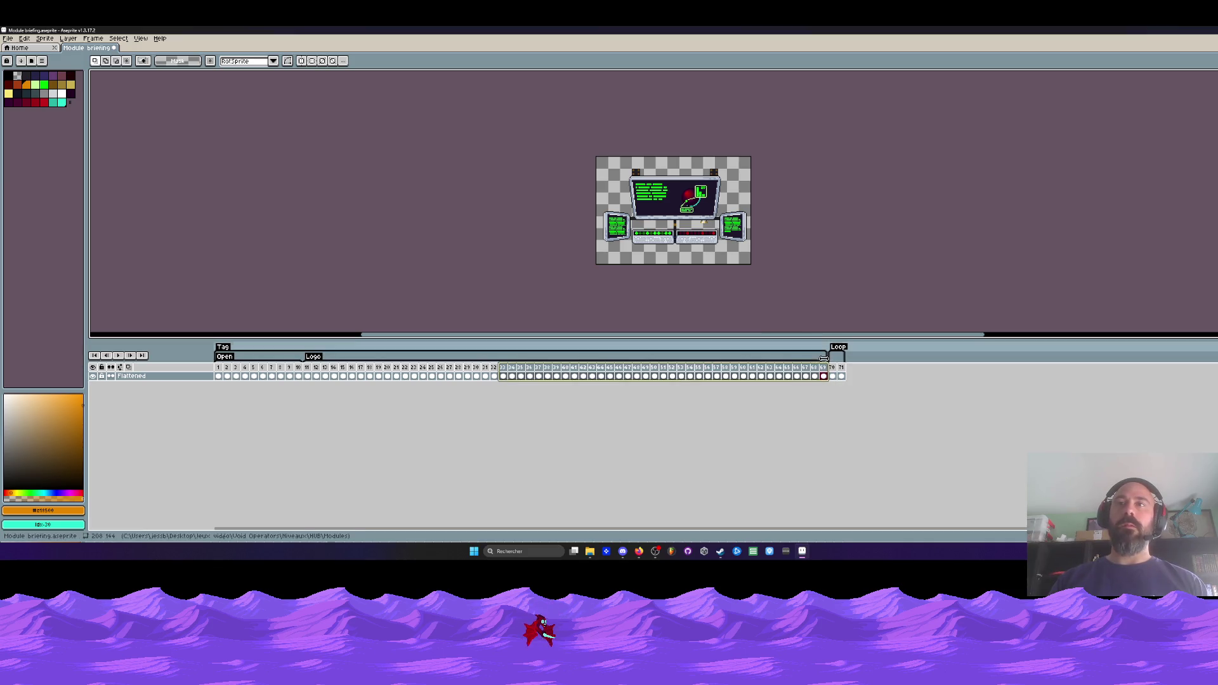
- Check the Logo tag, play the animation from frame 70, and review frames 1 and 11
double_click(313, 347)
click(687, 351)
drag(315, 366, 831, 361)
click(832, 366)
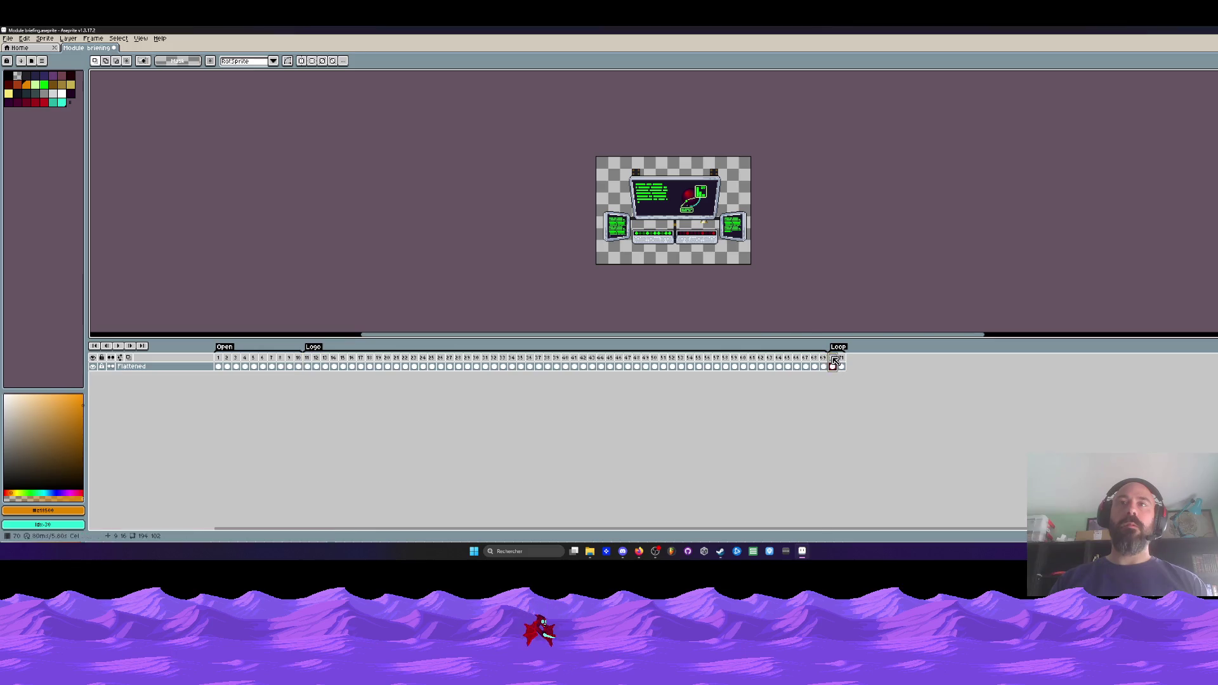
key(Return)
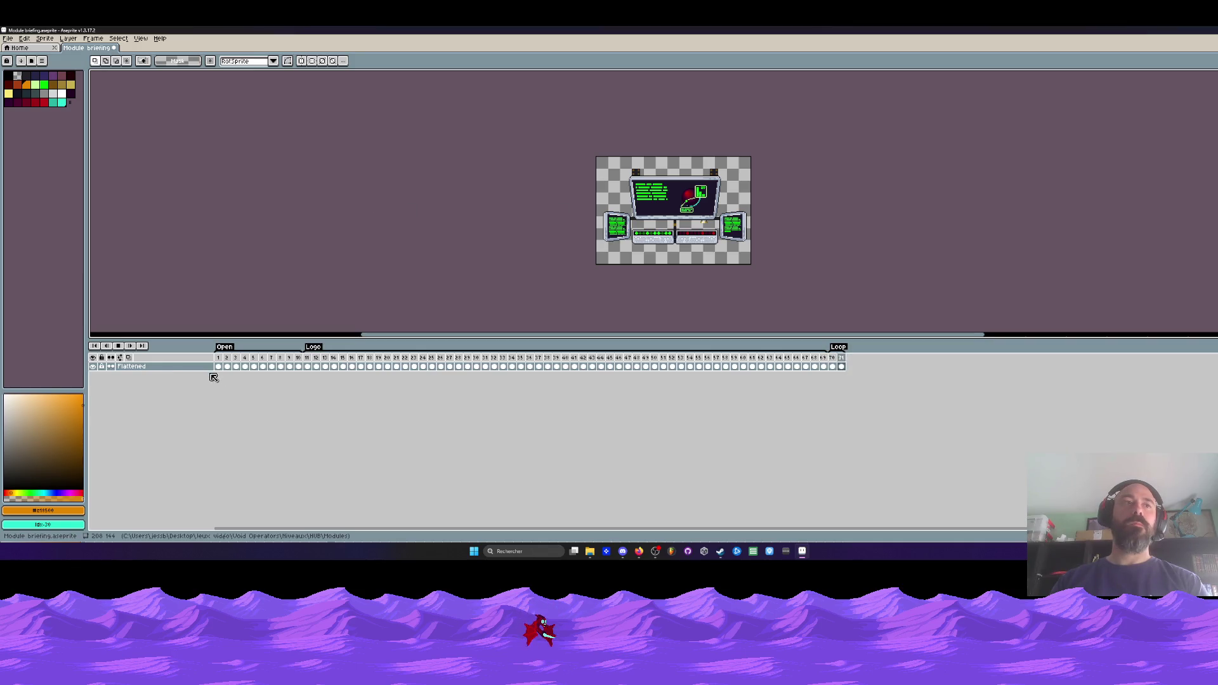
click(222, 359)
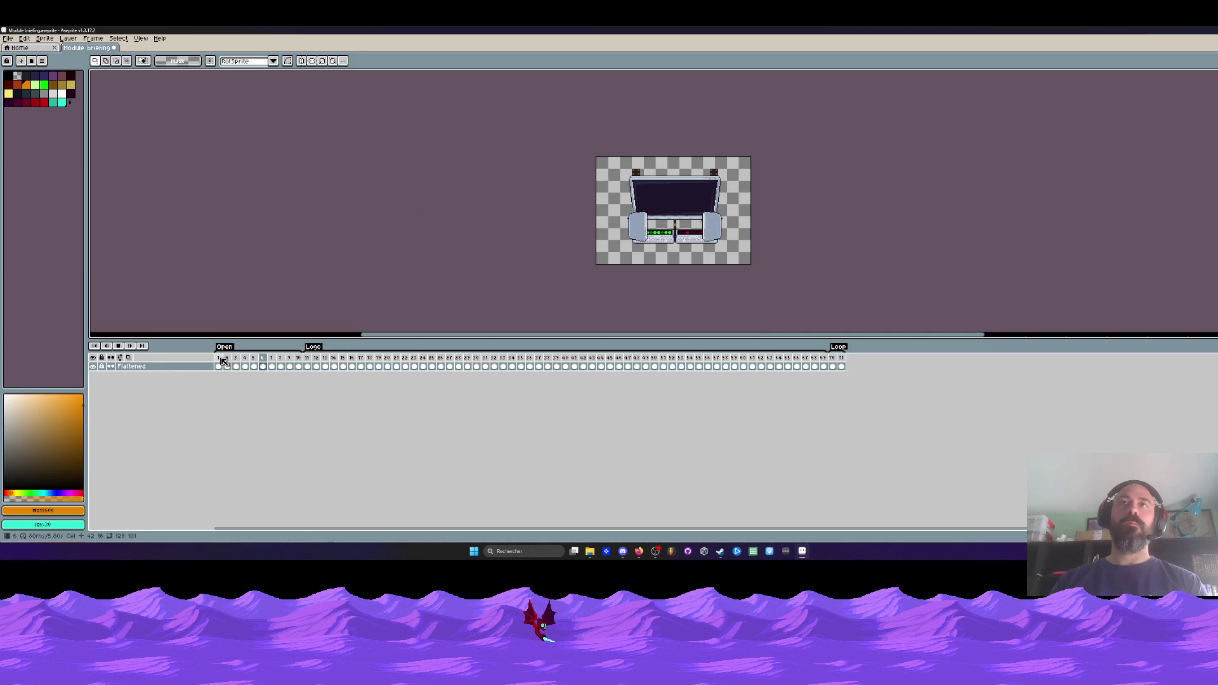
click(307, 359)
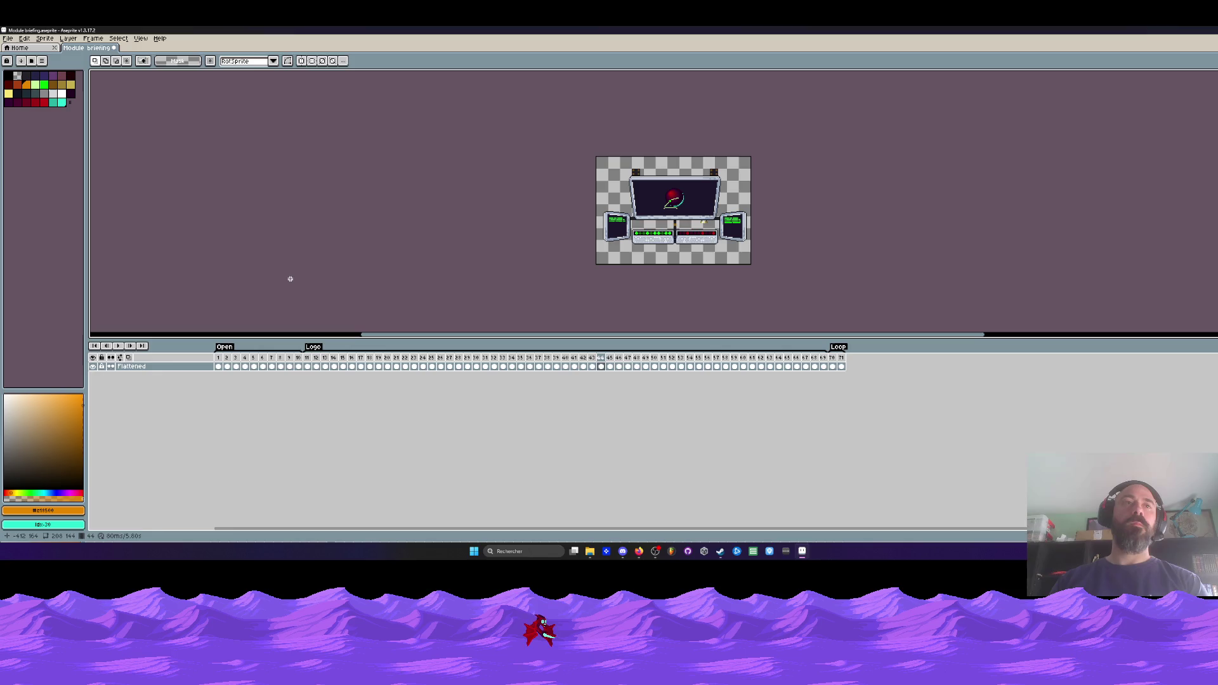
- Save the Module briefing file and quit Aseprite
key(alt+f)
key(s)
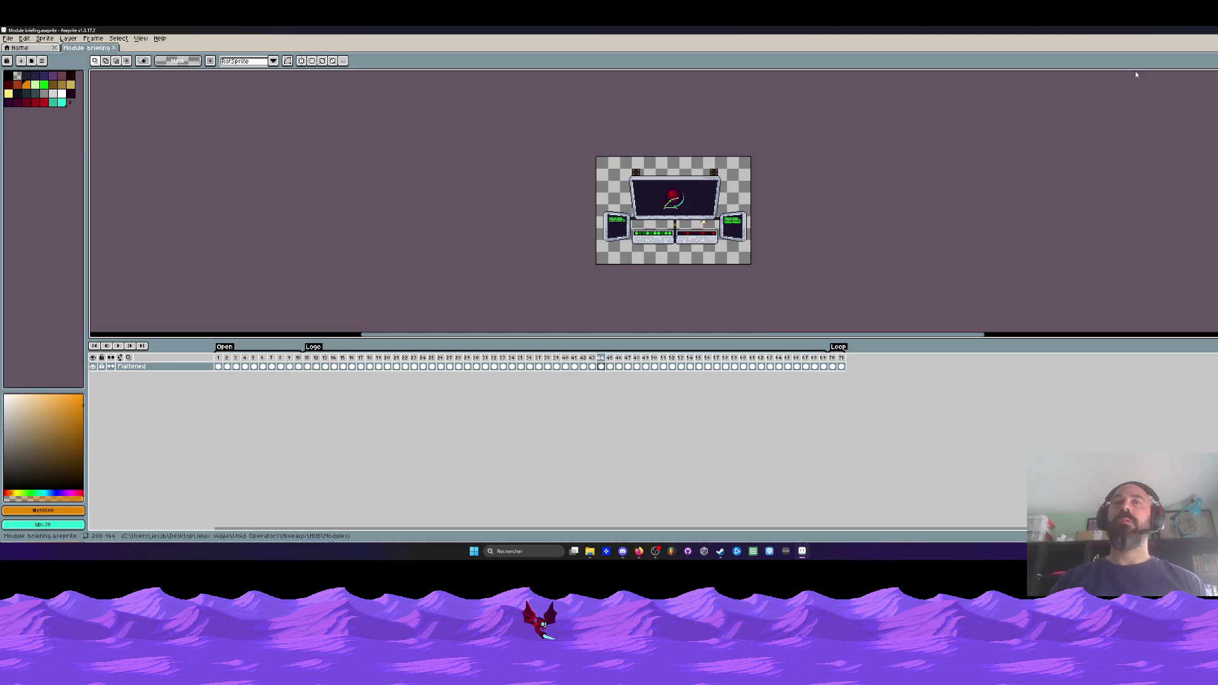
key(ctrl+q)
click(380, 384)
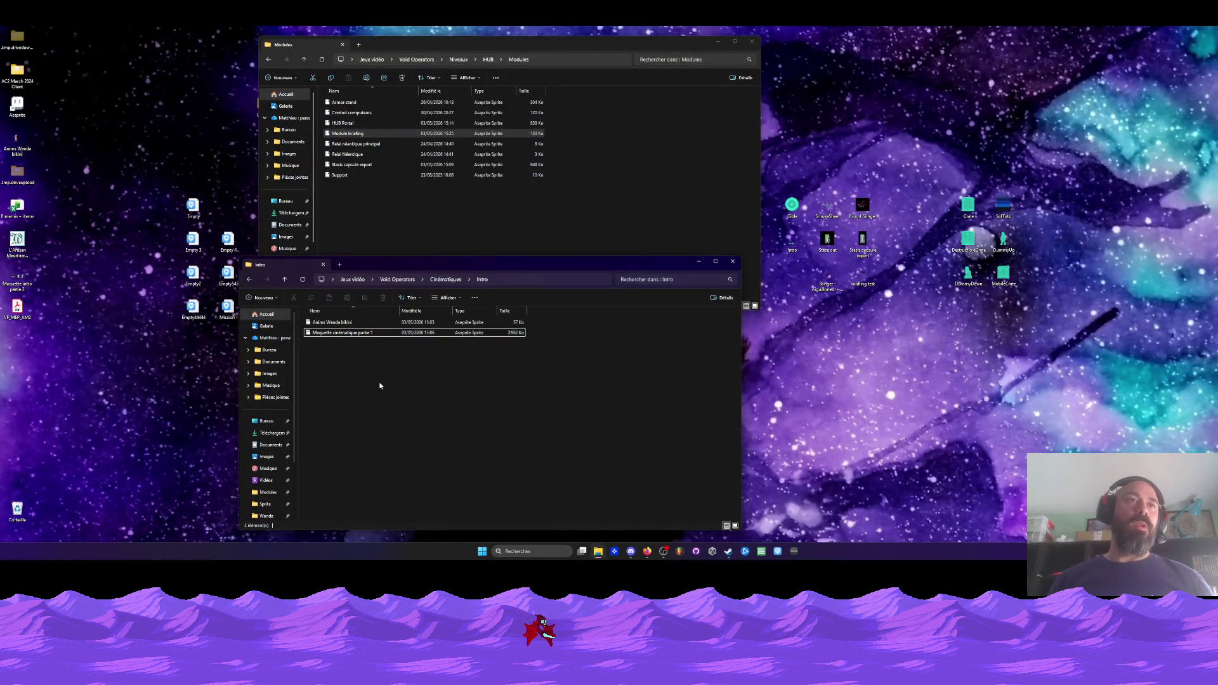
- Move the part 2 mockup into Intro and rename the part 1 mockup, replacing 'cinématique' with 'intro'
drag(17, 279, 346, 355)
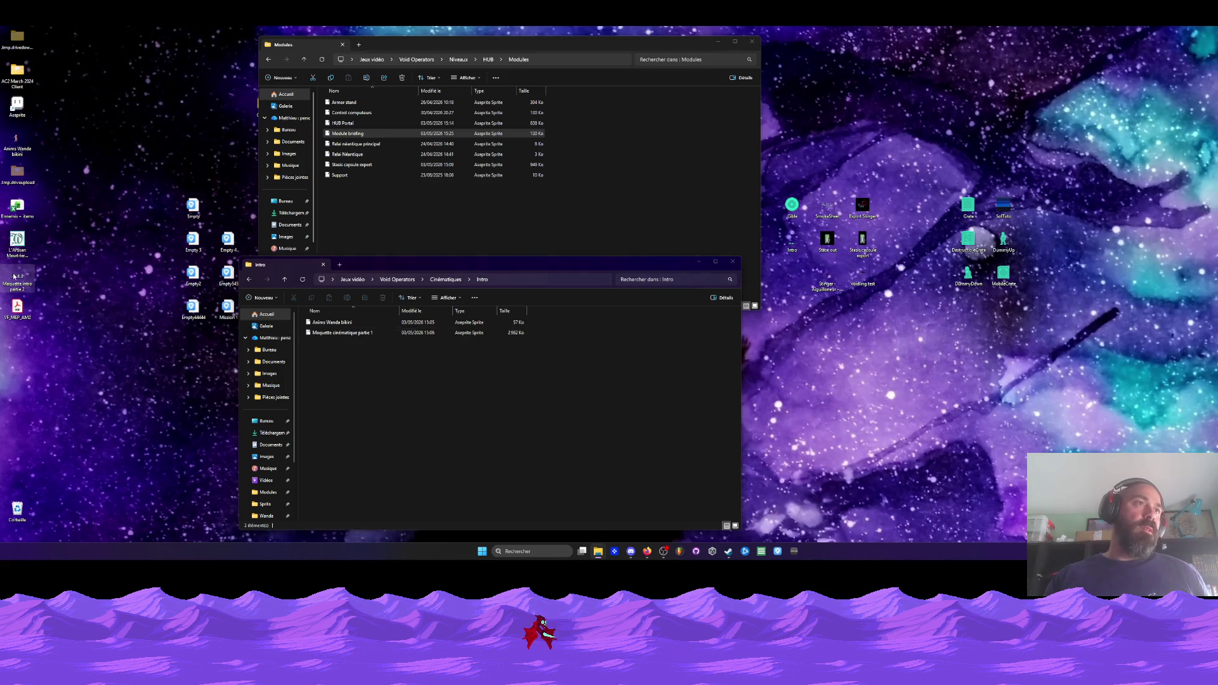
right_click(339, 332)
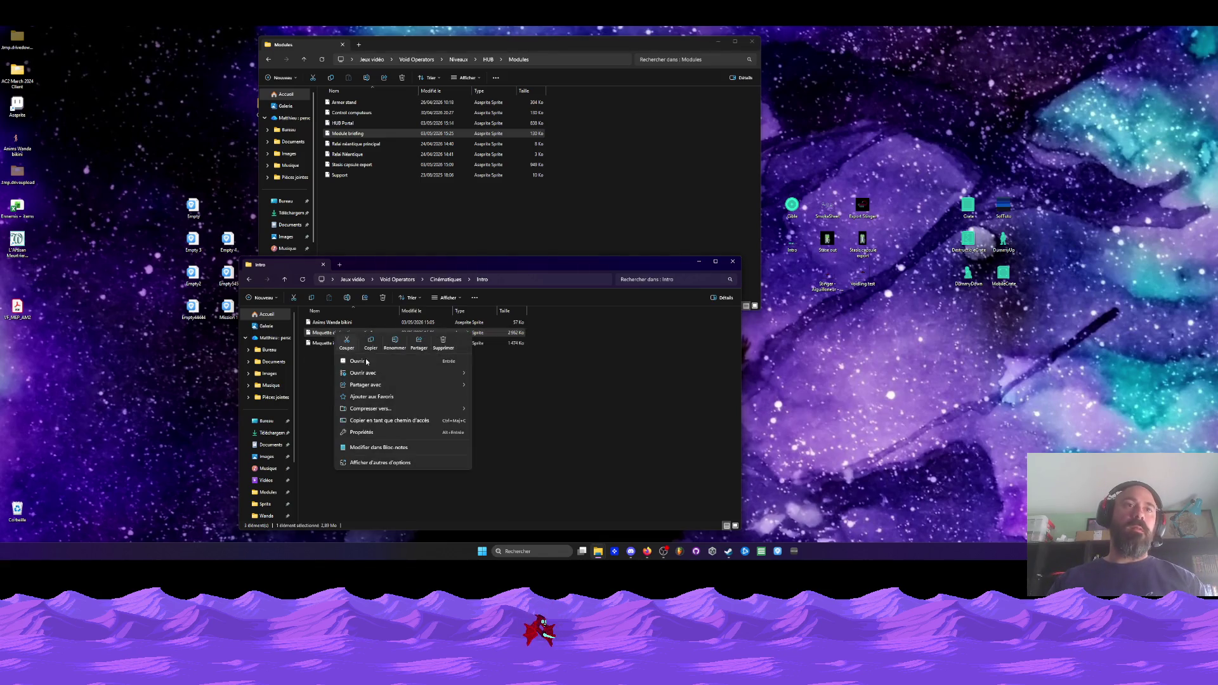
click(395, 342)
double_click(345, 332)
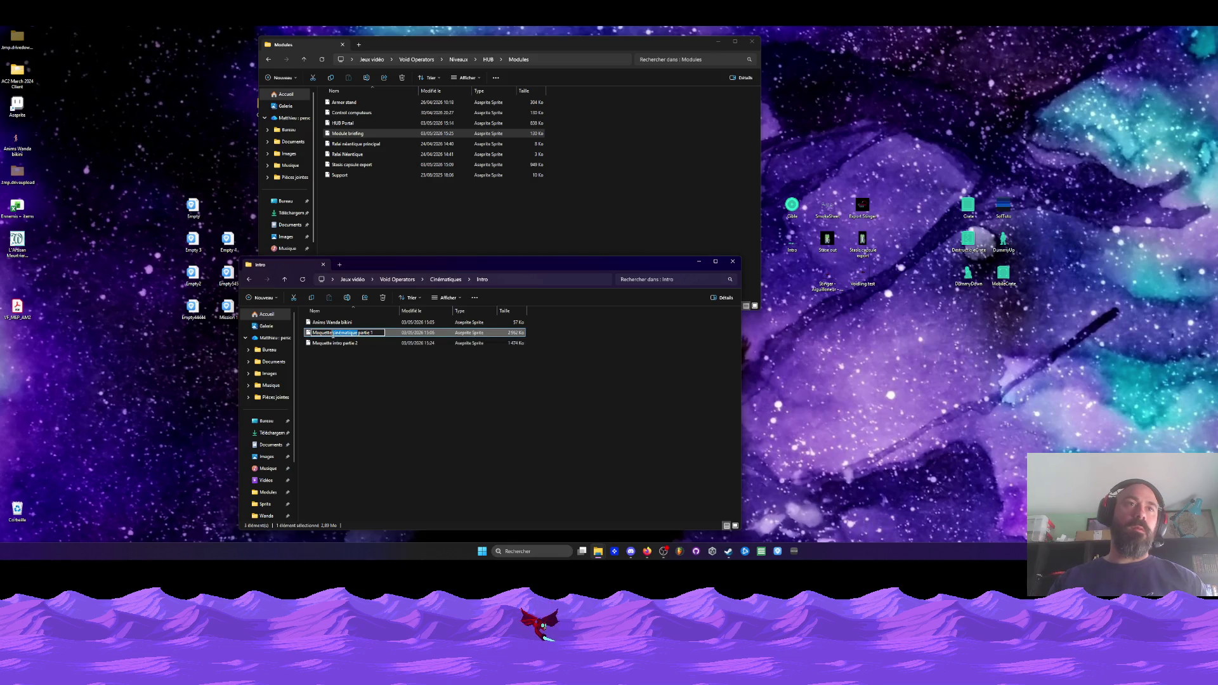
text(intro)
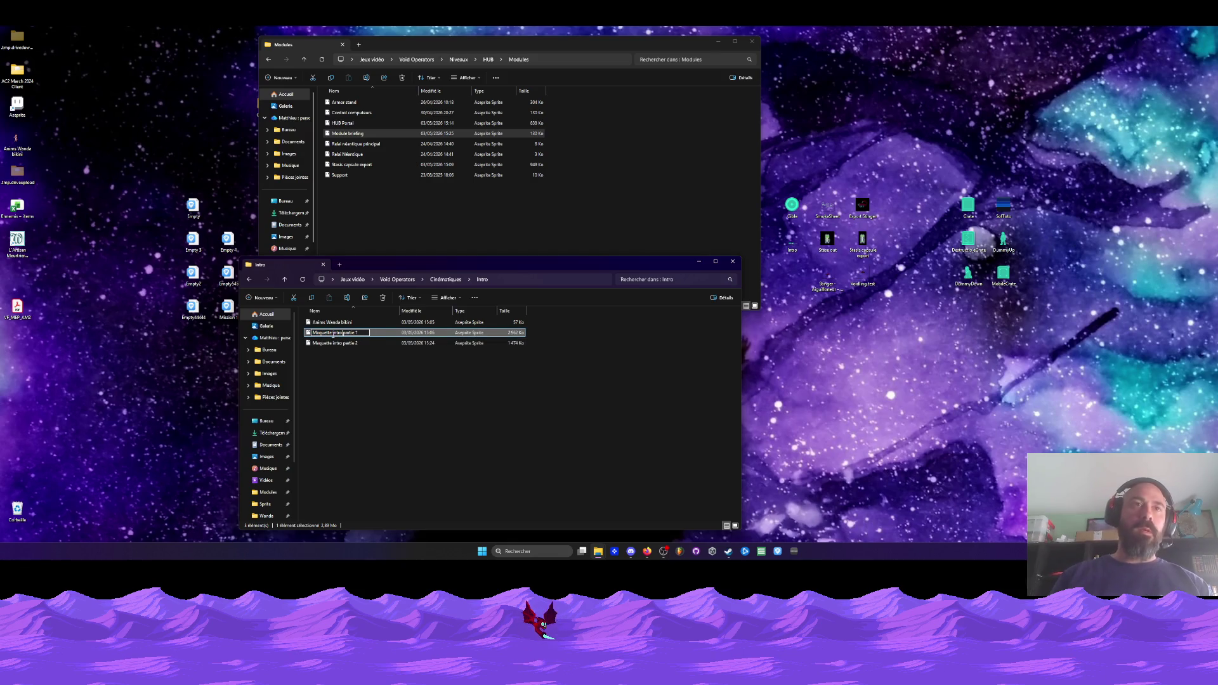
click(371, 386)
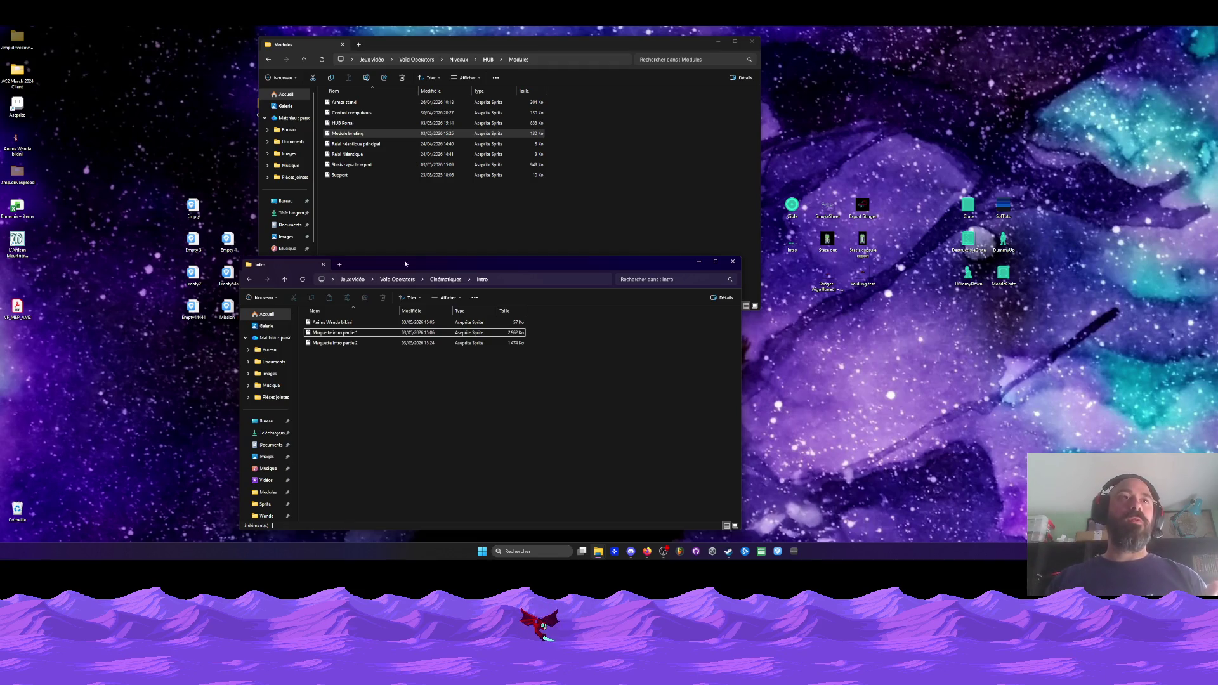
- Go back to HUB and open Administratrice Boss-Y from the Sprite folder
drag(398, 261, 430, 229)
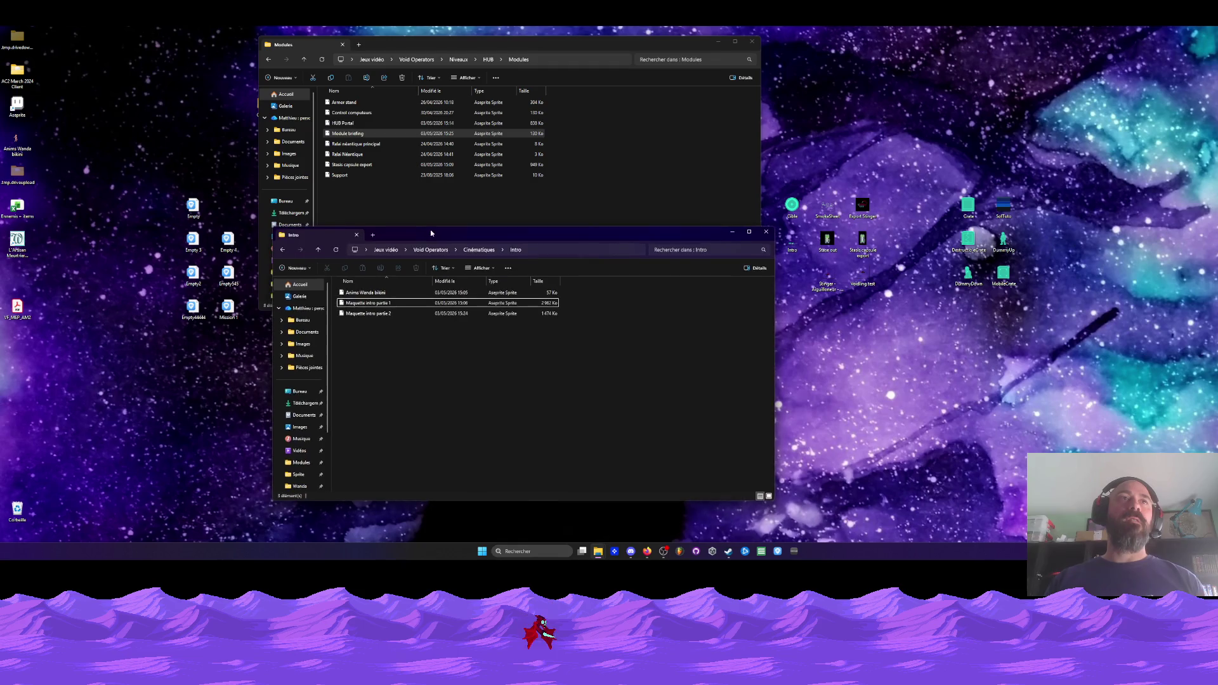
click(268, 59)
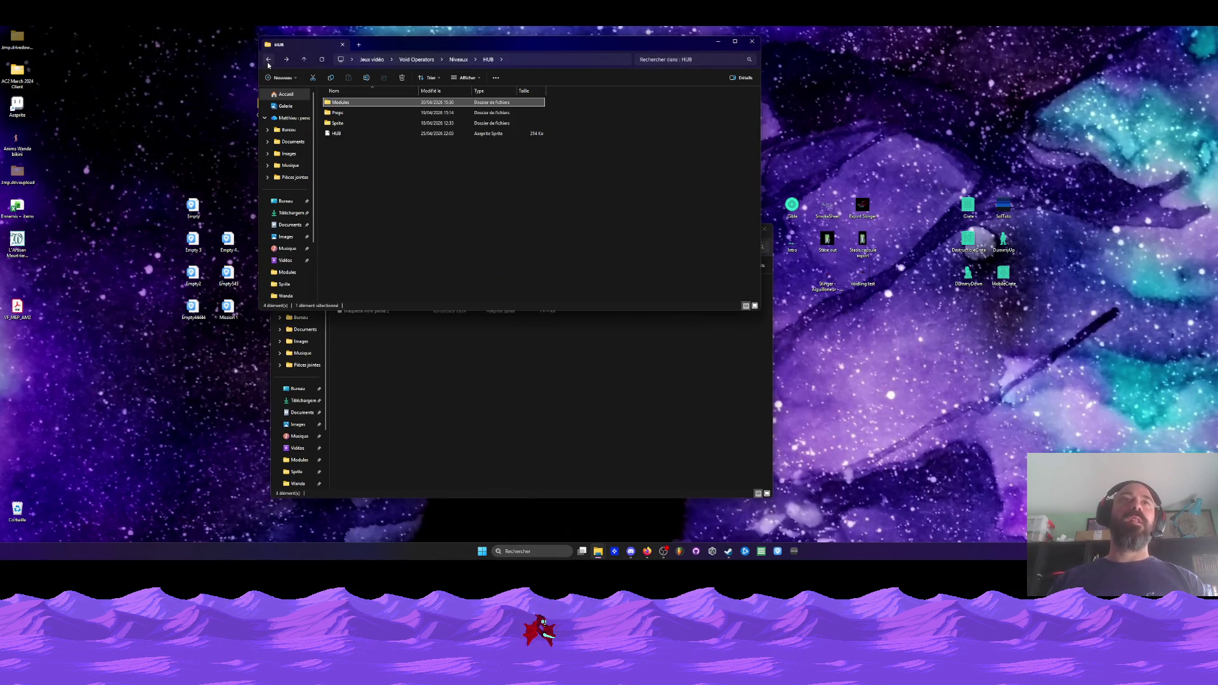
double_click(337, 123)
click(338, 104)
double_click(338, 104)
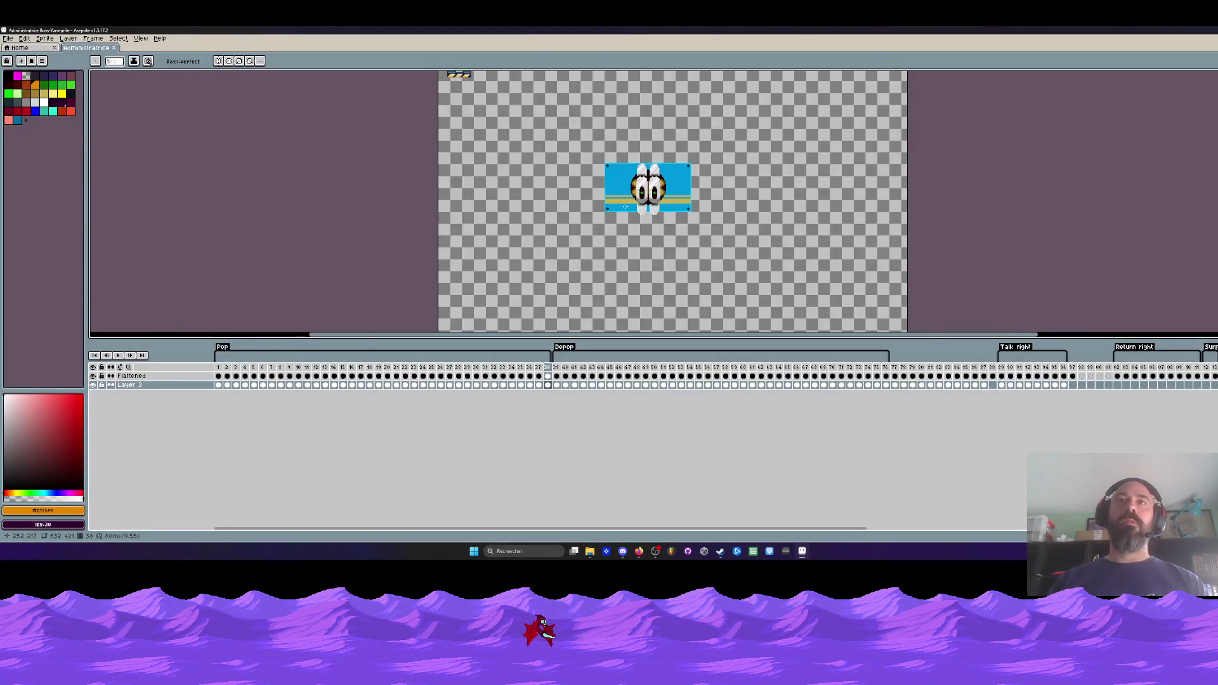
- Step between frames 1 and 2 and select the Flattened layer
click(219, 384)
scroll(656, 204, down, 1)
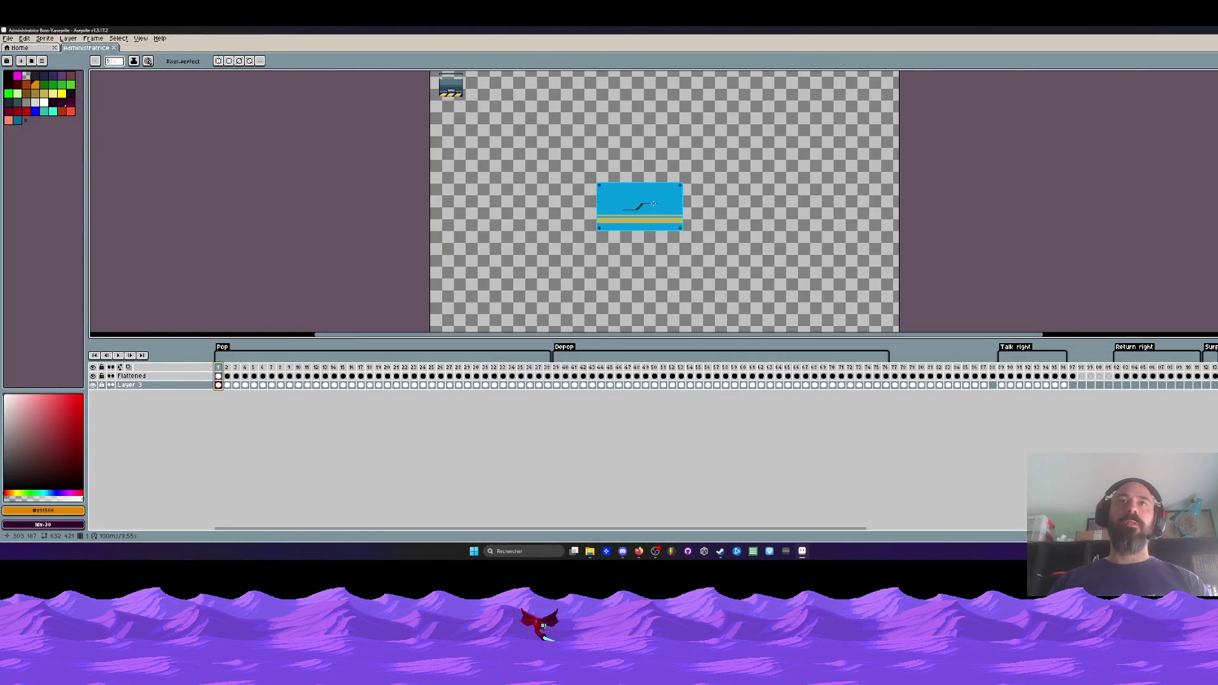
key(Right)
key(Up)
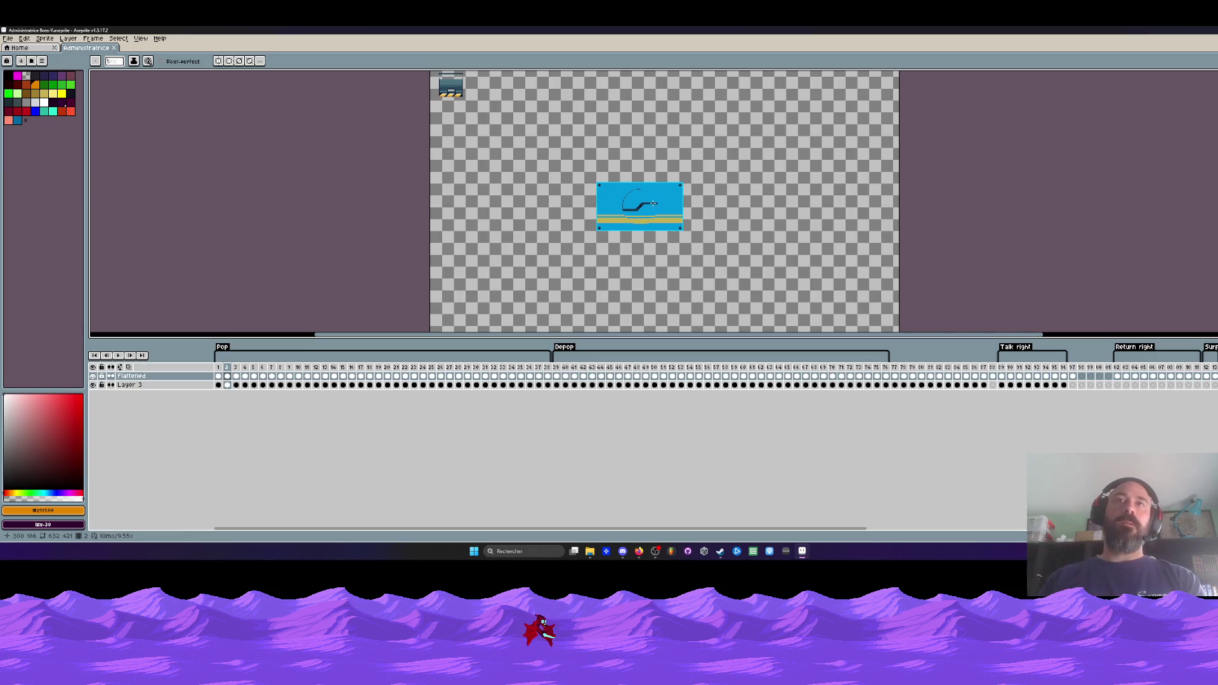
scroll(666, 212, up, 3)
key(Left)
scroll(254, 315, down, 1)
- Play the Boss-Y animation, then bring the Milanote browser window forward
key(Return)
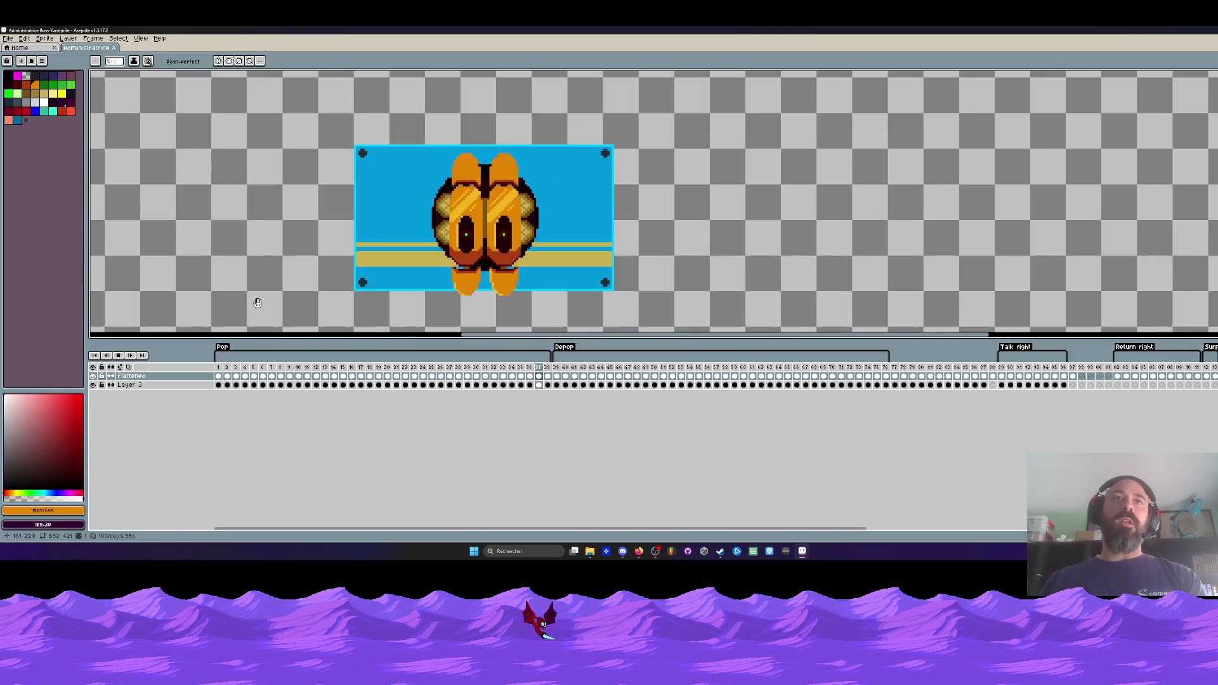
scroll(375, 228, down, 1)
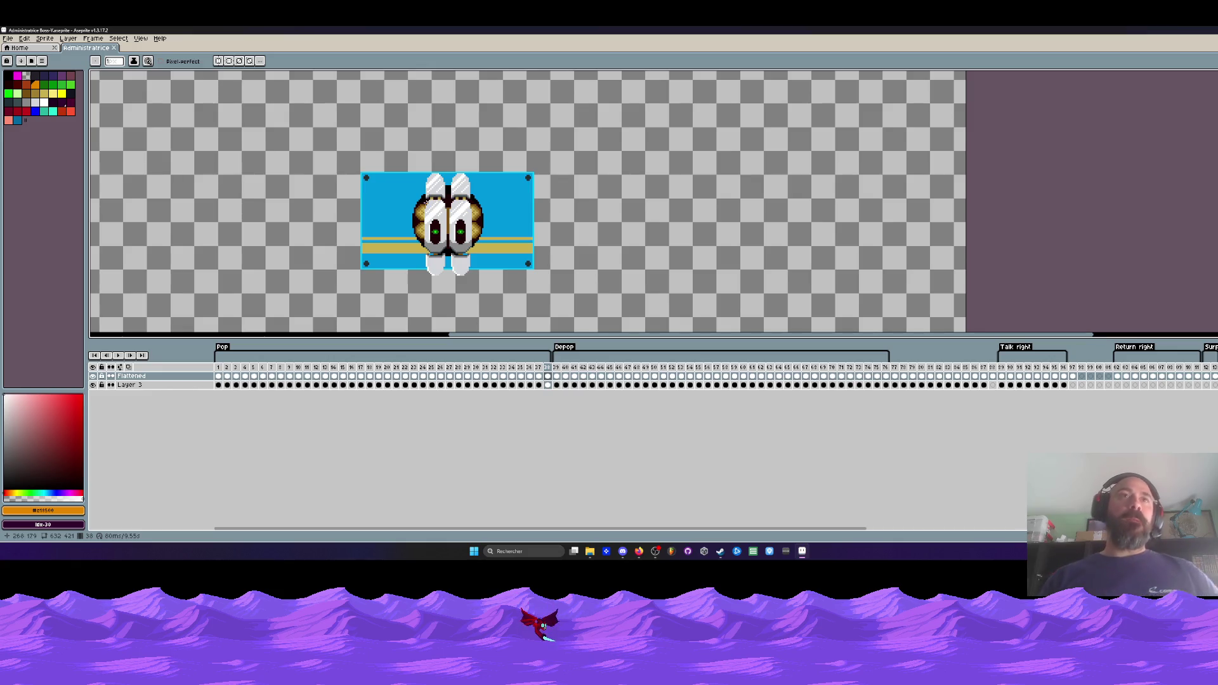
scroll(427, 202, down, 1)
scroll(430, 205, up, 1)
scroll(429, 205, down, 1)
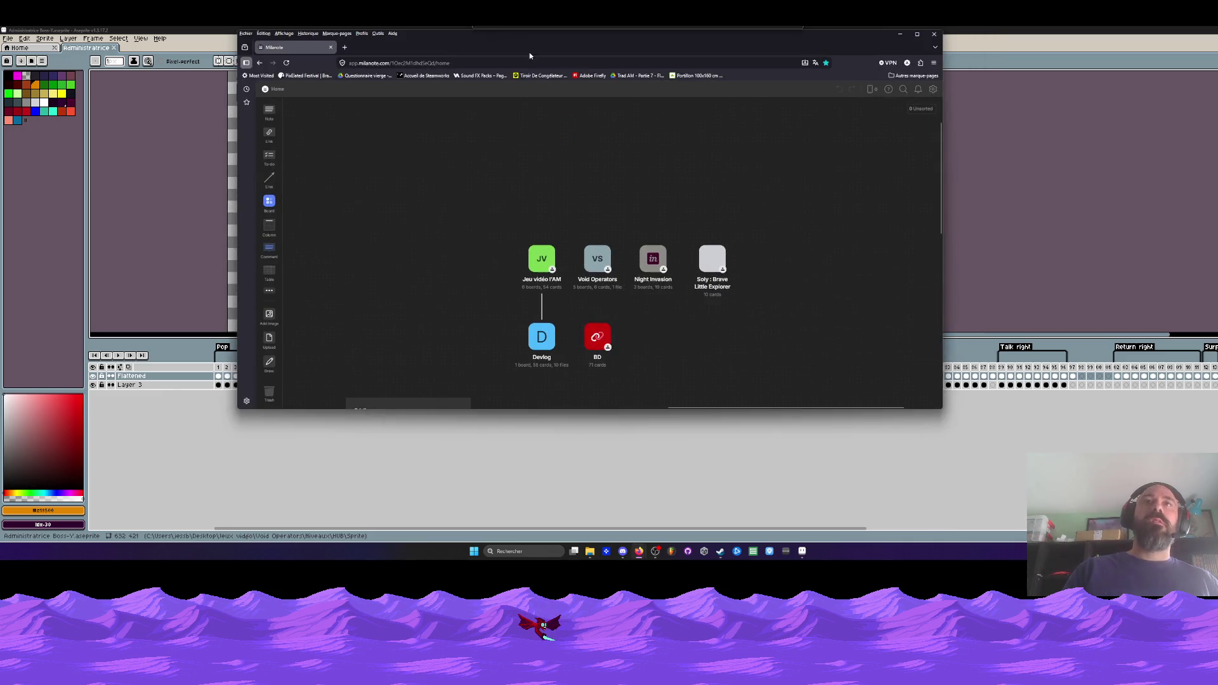
double_click(529, 52)
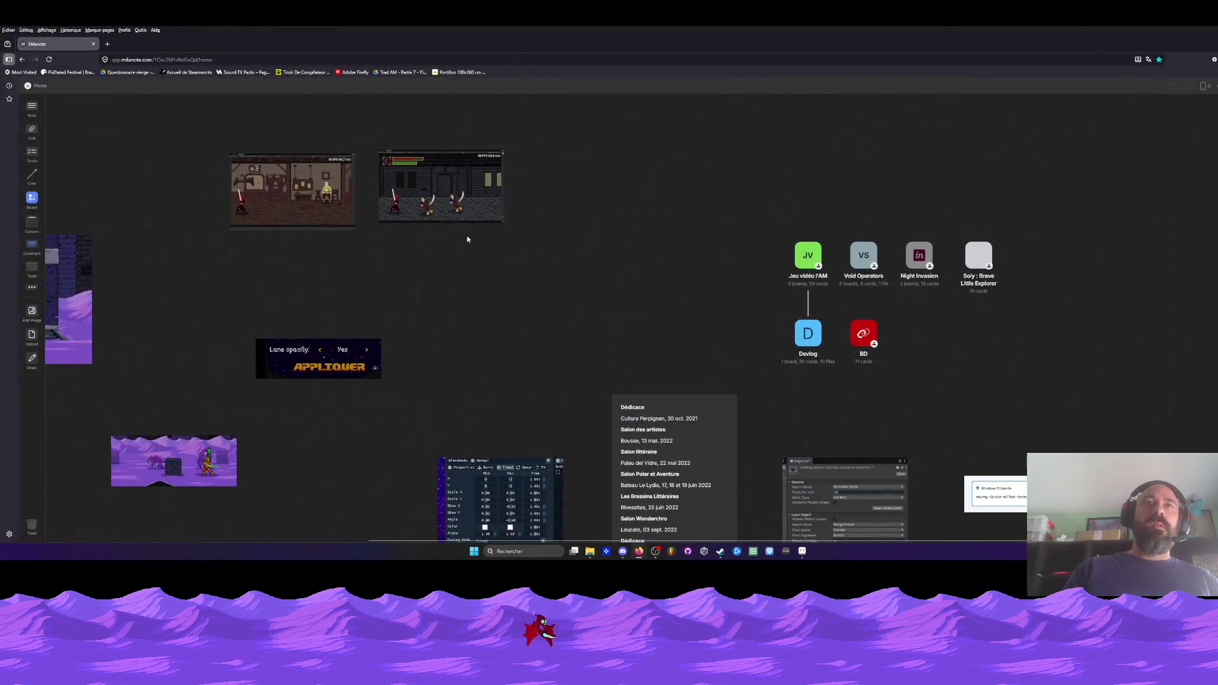
- Go from the Void Operators board through Story et level design to the Mission 0 board
click(863, 259)
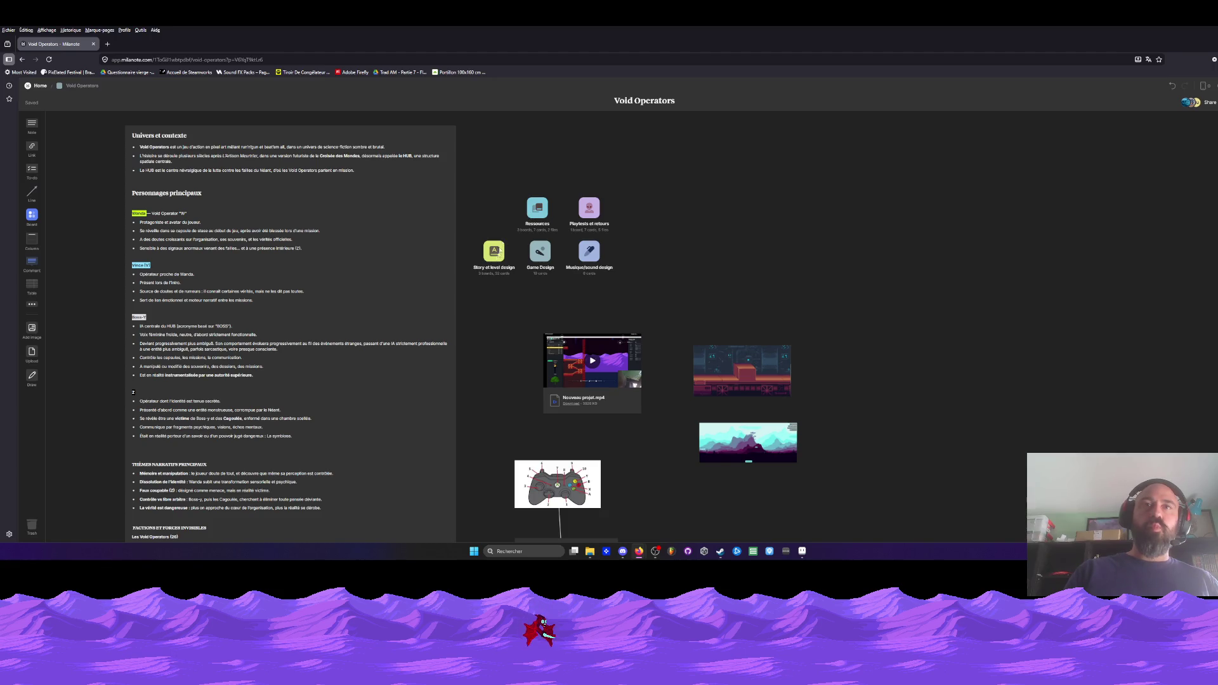
click(529, 215)
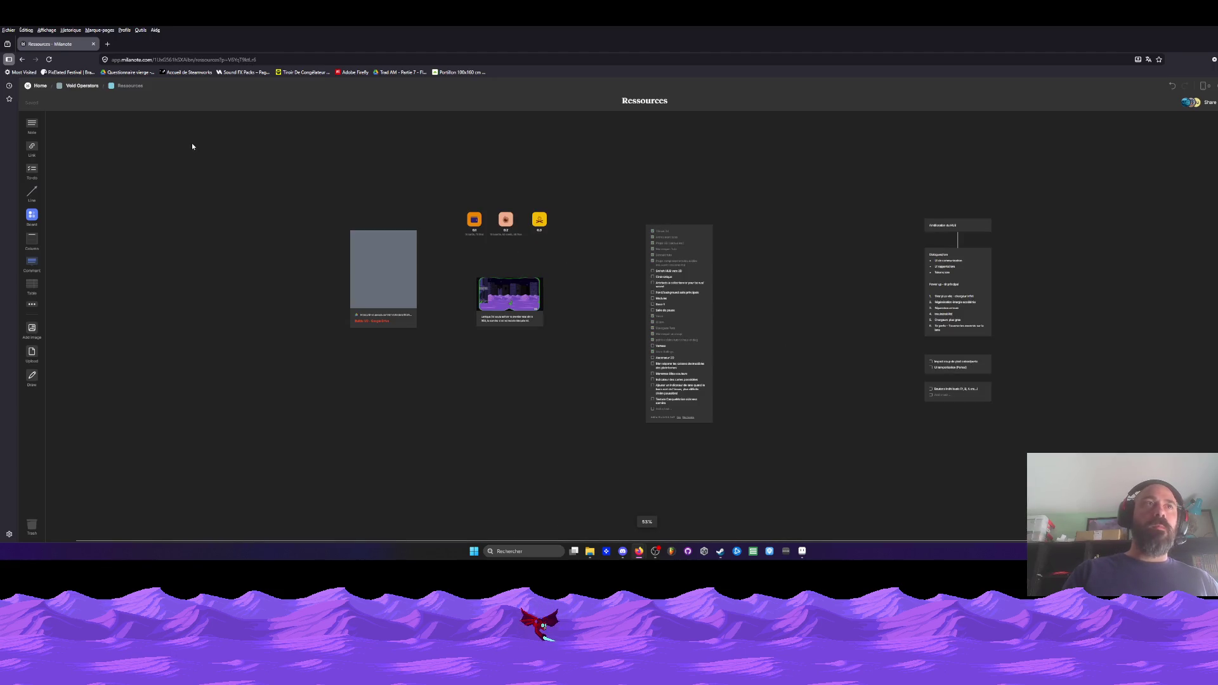
click(477, 219)
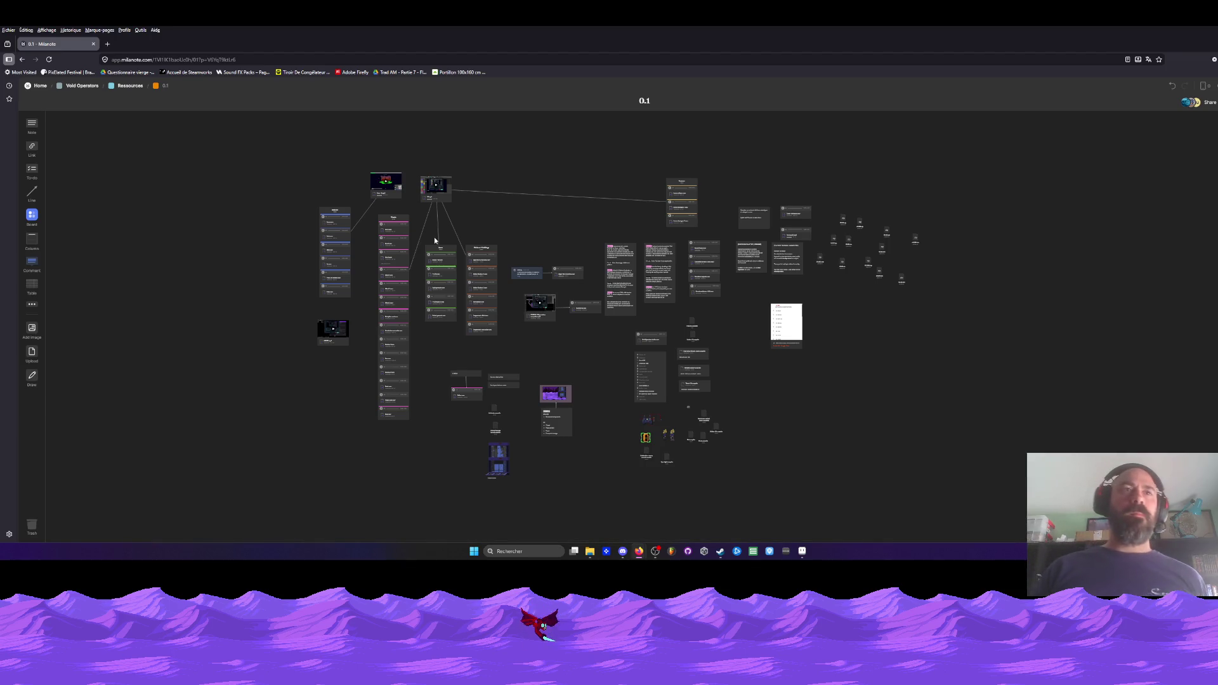
click(22, 59)
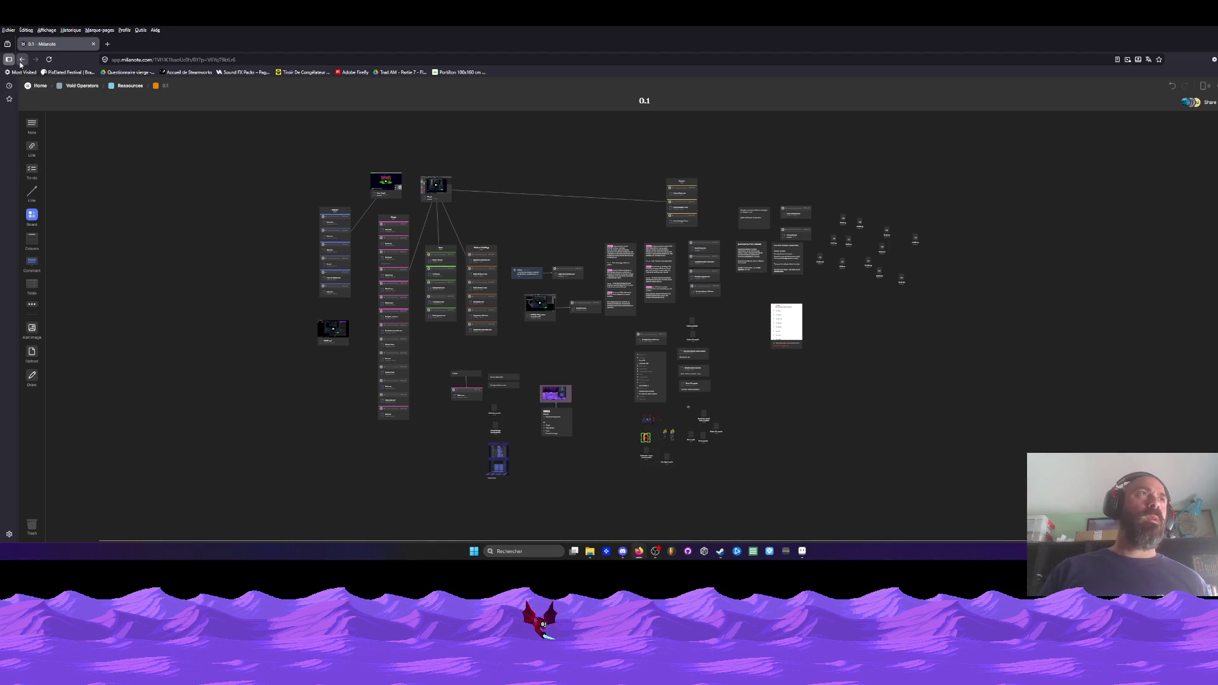
click(22, 59)
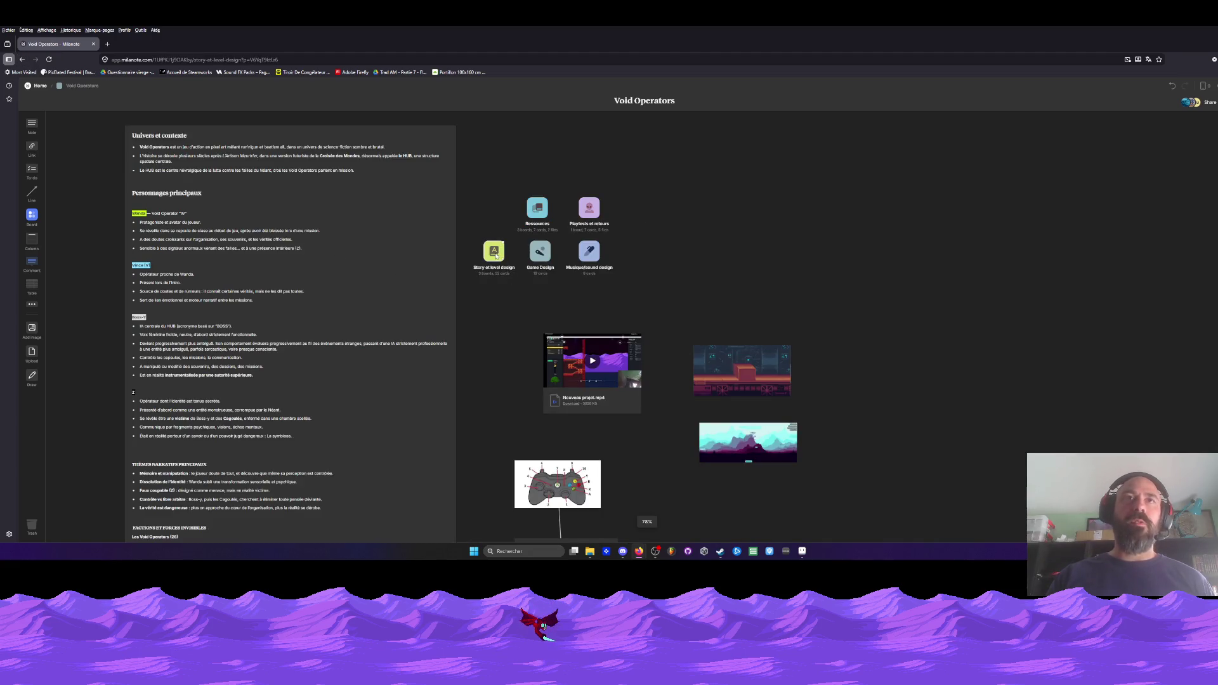
click(497, 256)
mouse_move(178, 387)
mouse_down()
mouse_move(258, 334)
mouse_move(433, 269)
mouse_up()
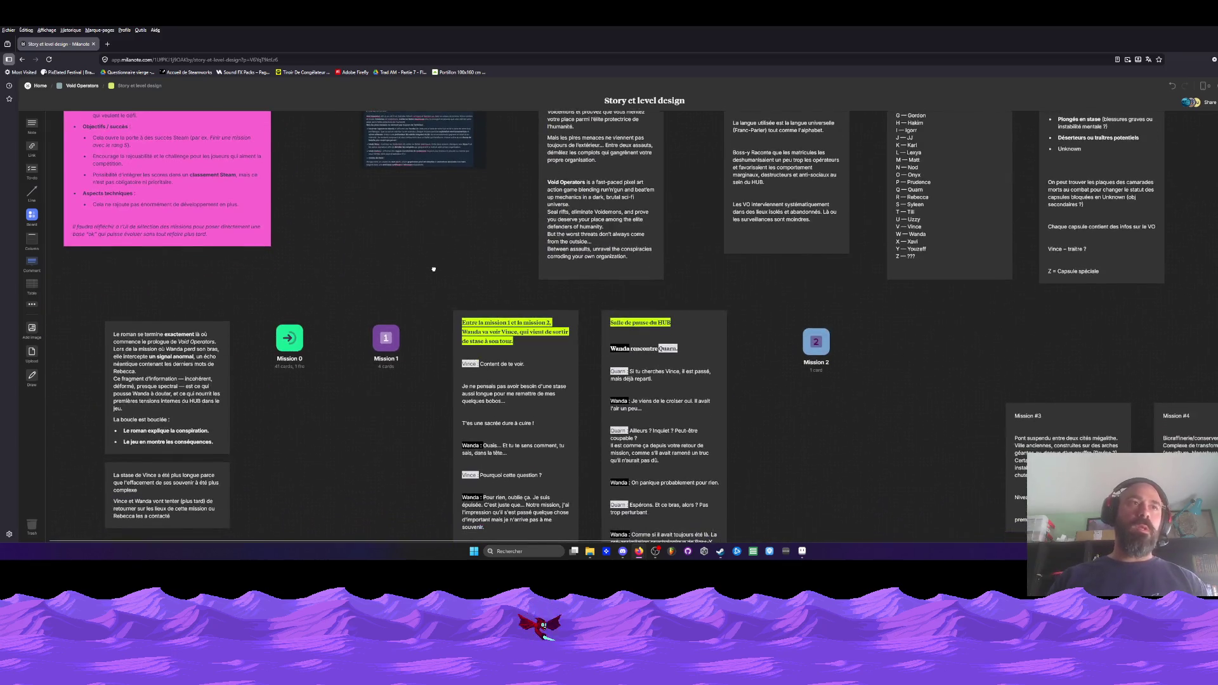
click(298, 340)
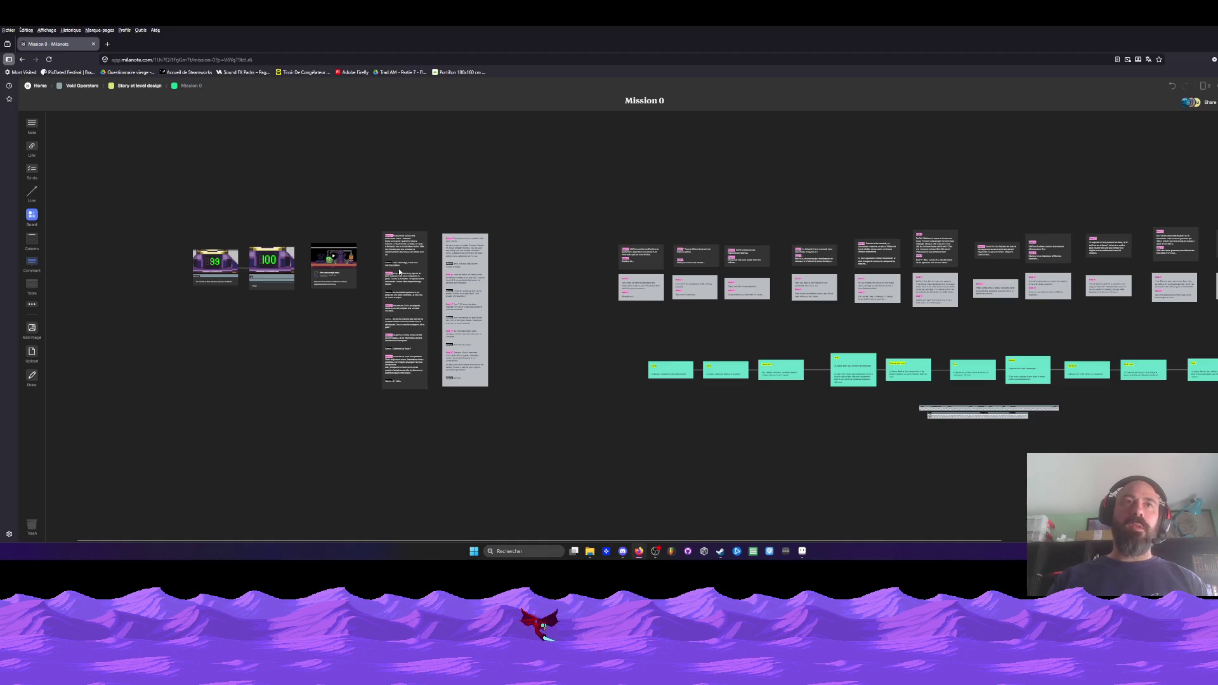
- Pan and zoom the Mission 0 board to show the French and English dialogue cards
scroll(399, 275, up, 5)
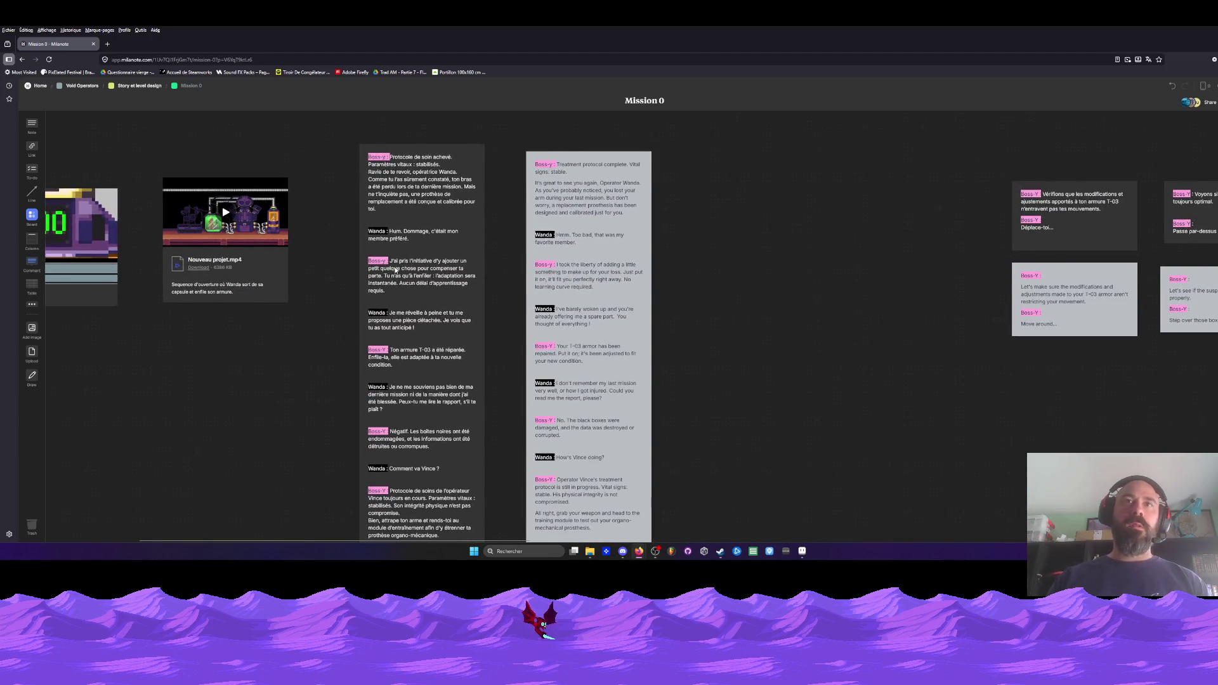
scroll(395, 270, down, 2)
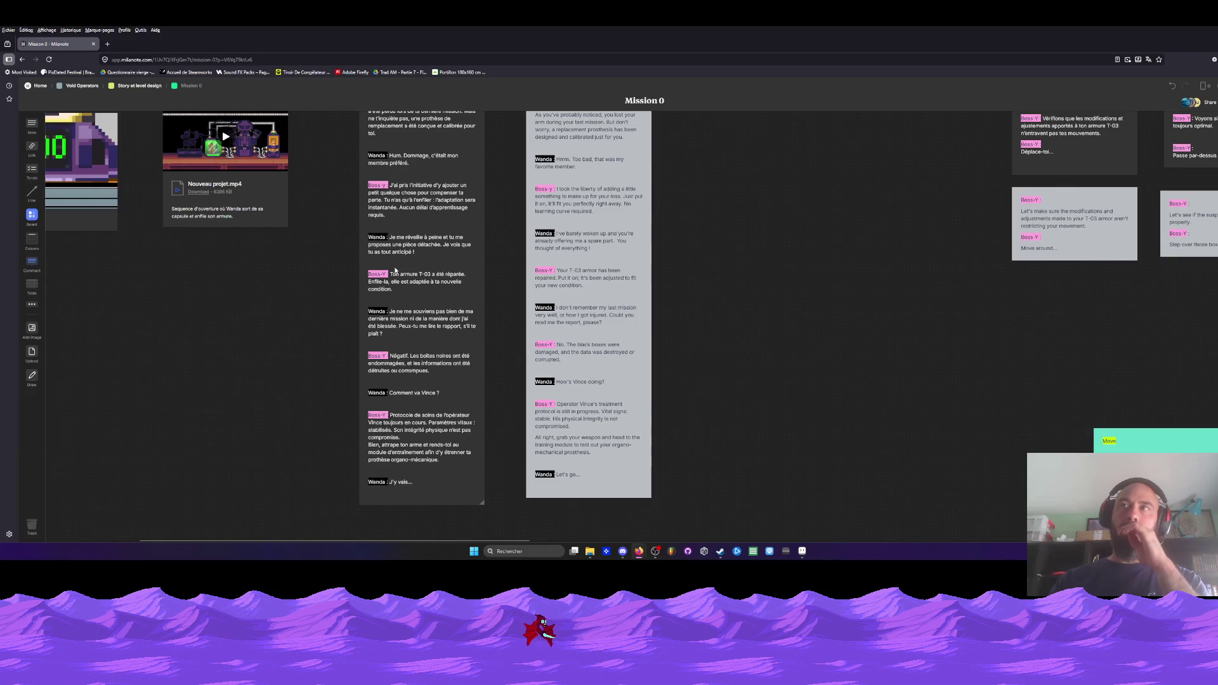
scroll(524, 302, down, 6)
mouse_move(717, 364)
mouse_down()
mouse_move(455, 373)
mouse_move(530, 363)
mouse_up()
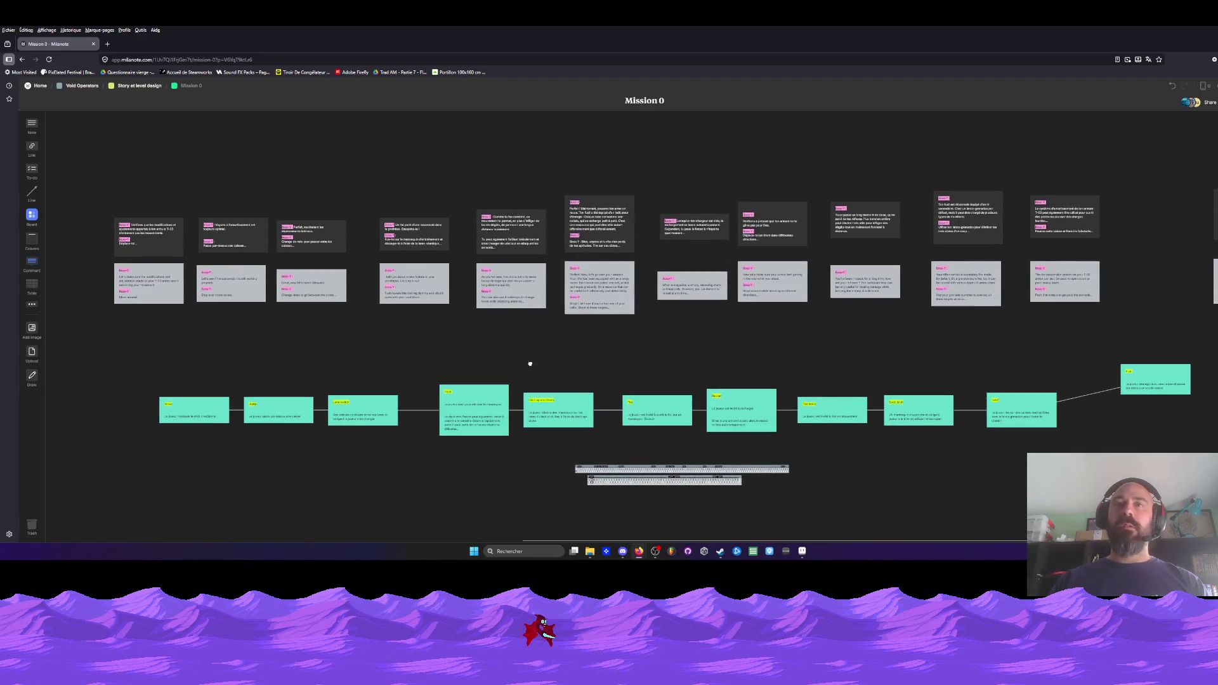
mouse_move(704, 356)
mouse_down()
mouse_move(419, 361)
mouse_move(712, 318)
mouse_up()
scroll(403, 222, up, 5)
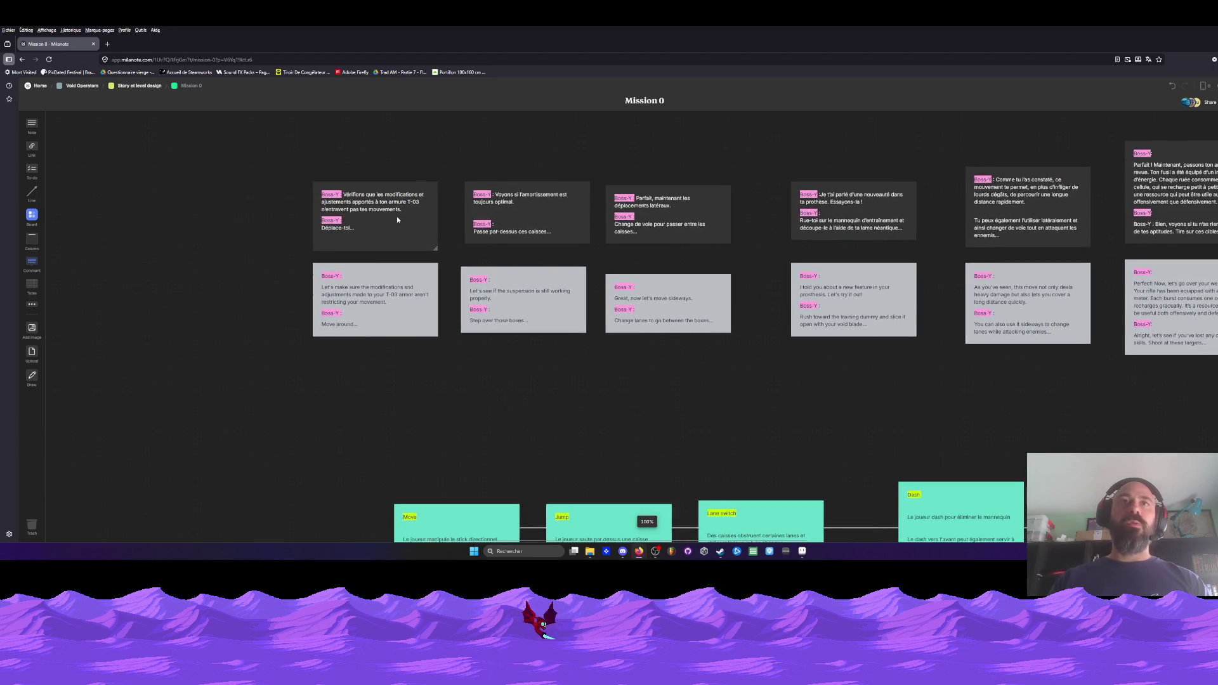
drag(402, 223, 585, 209)
scroll(585, 210, down, 3)
scroll(444, 203, left, 5)
scroll(335, 198, up, 3)
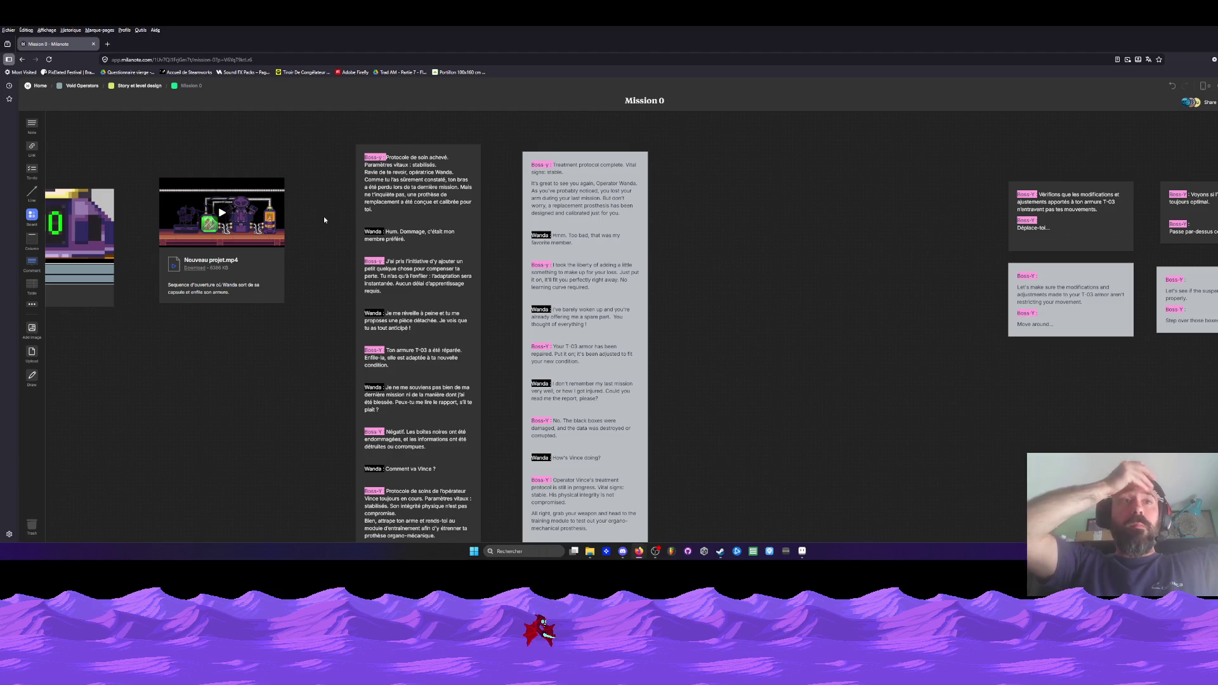
scroll(323, 218, down, 1)
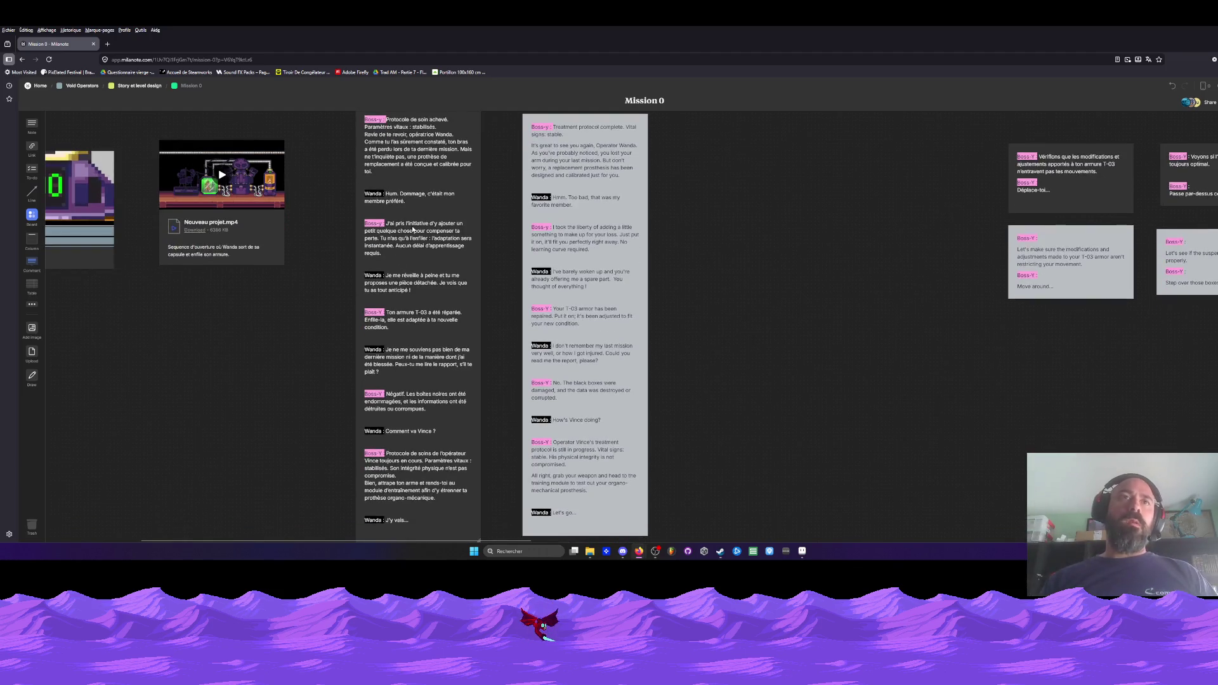
scroll(400, 295, up, 5)
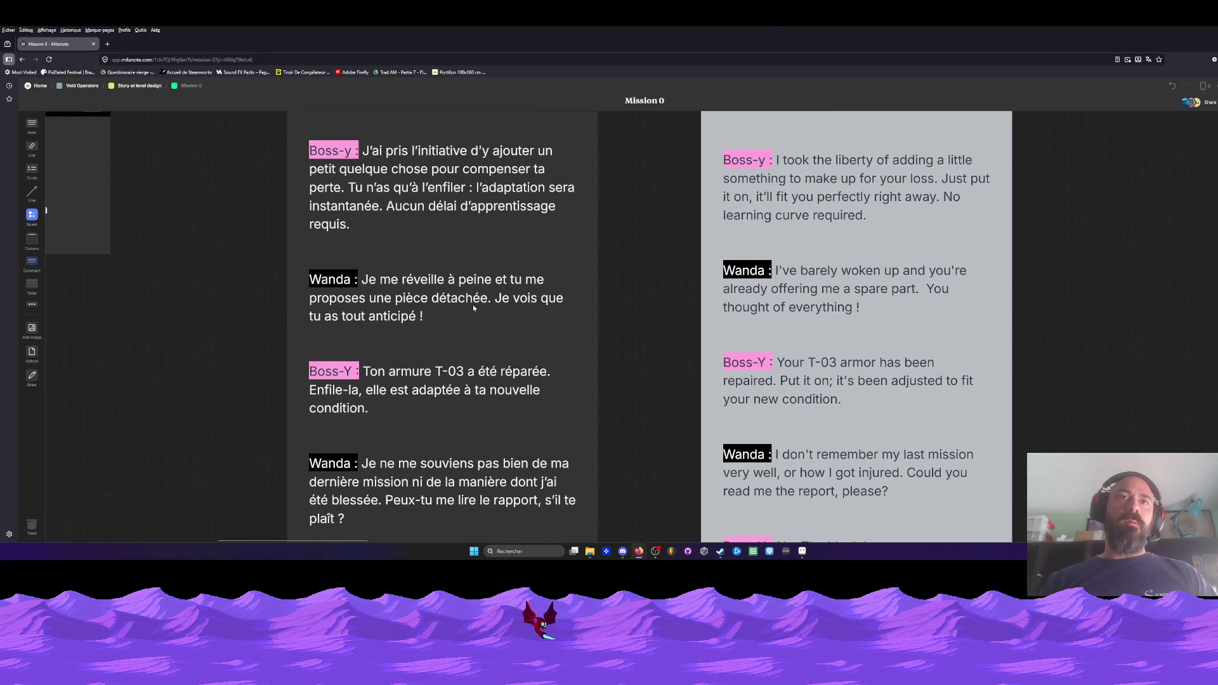
click(346, 321)
scroll(431, 295, down, 2)
scroll(435, 270, up, 1)
scroll(435, 270, down, 1)
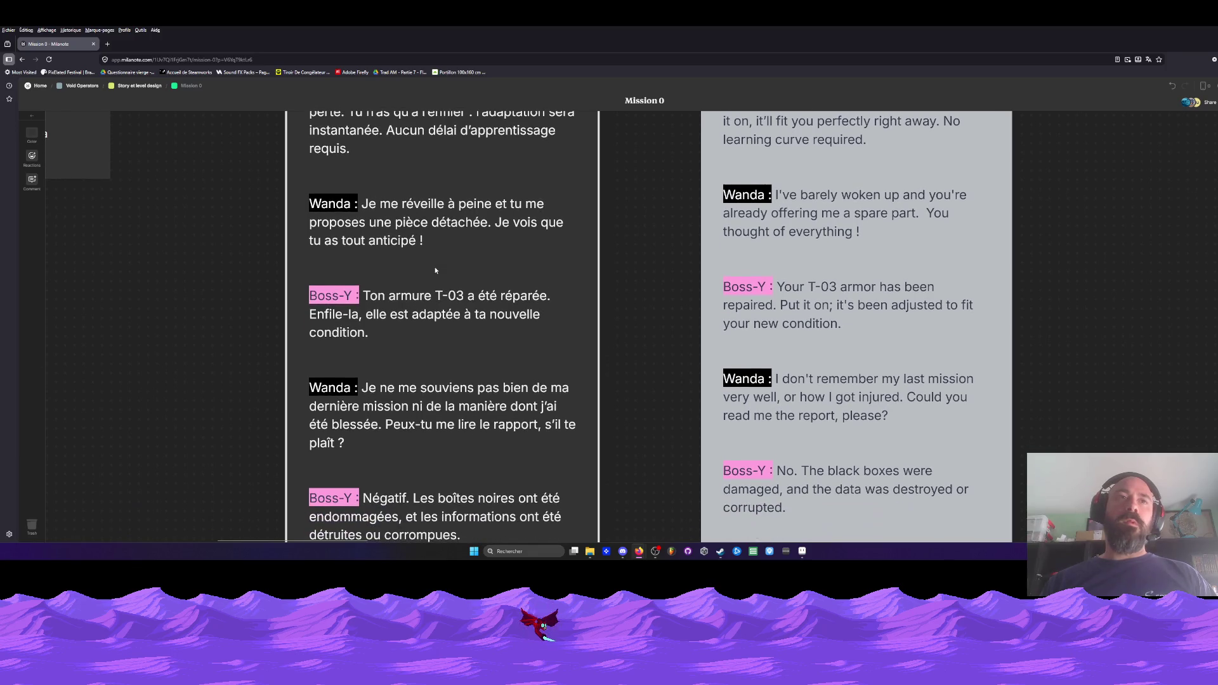
ctrl+scroll(416, 279, down, 2)
scroll(416, 279, down, 1)
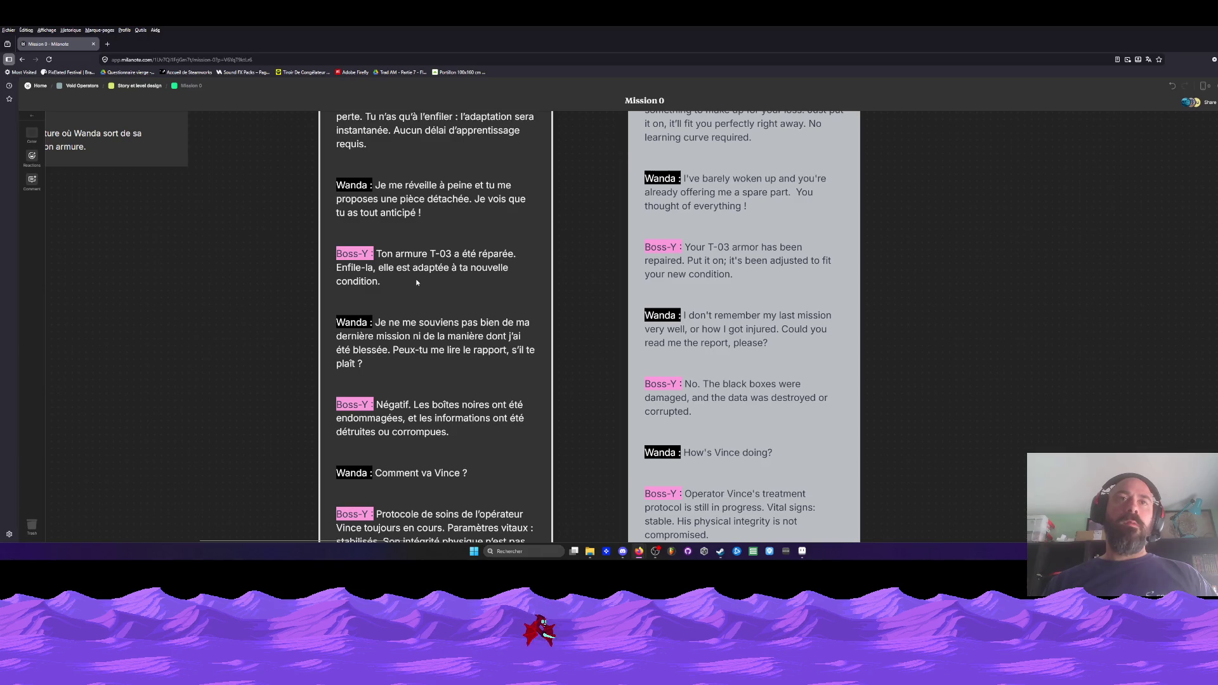
scroll(416, 283, down, 3)
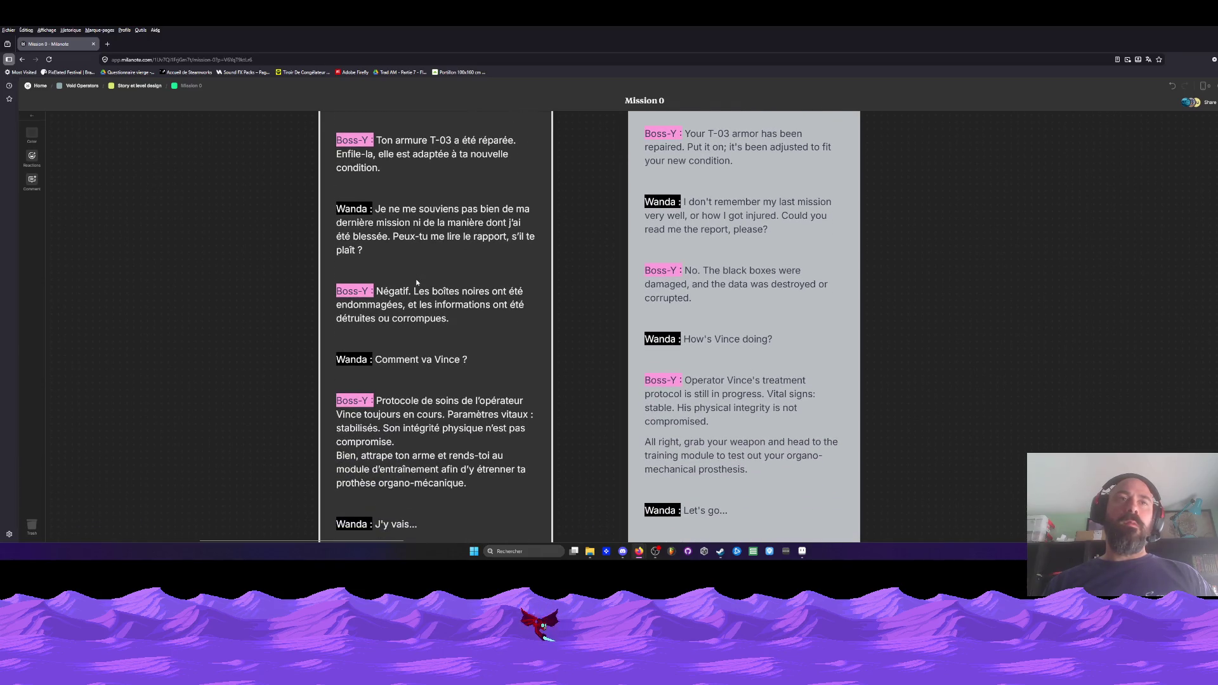
scroll(417, 282, down, 1)
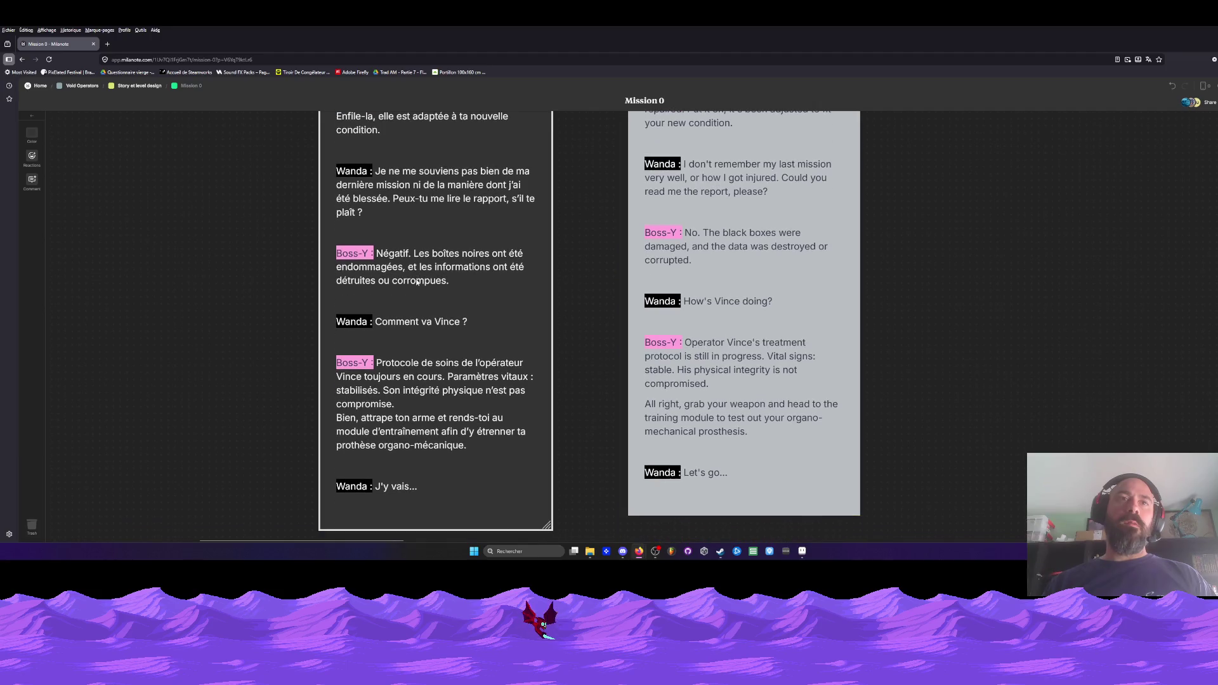
double_click(387, 335)
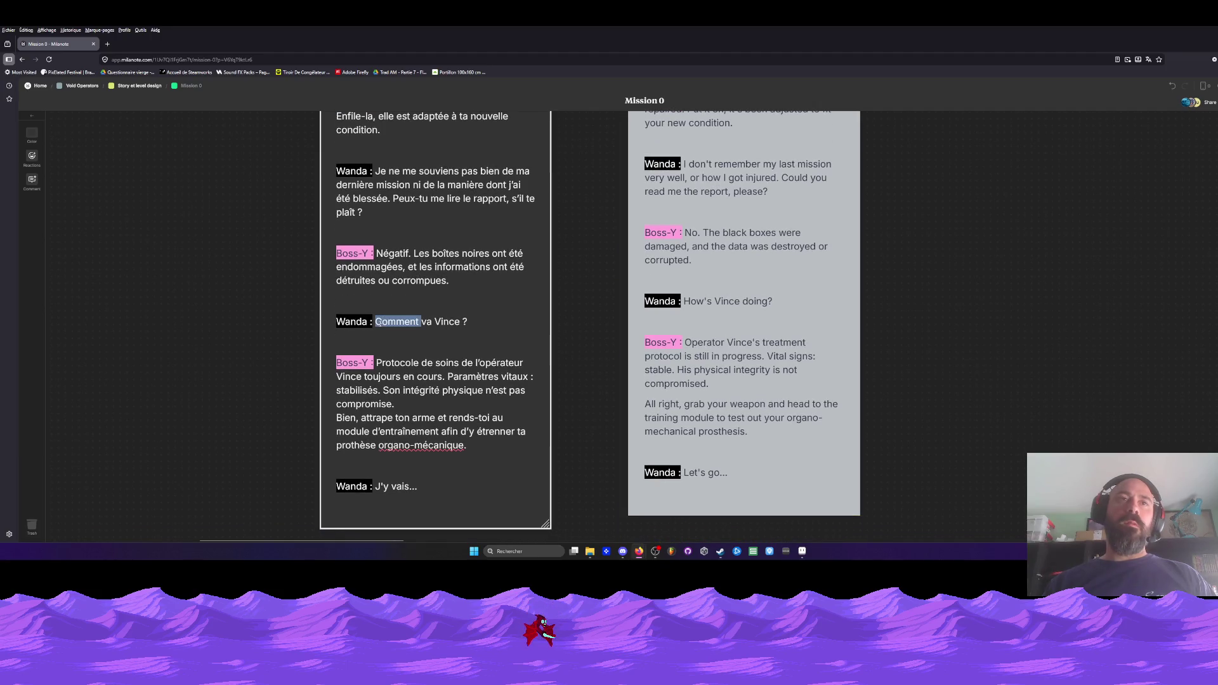
click(412, 286)
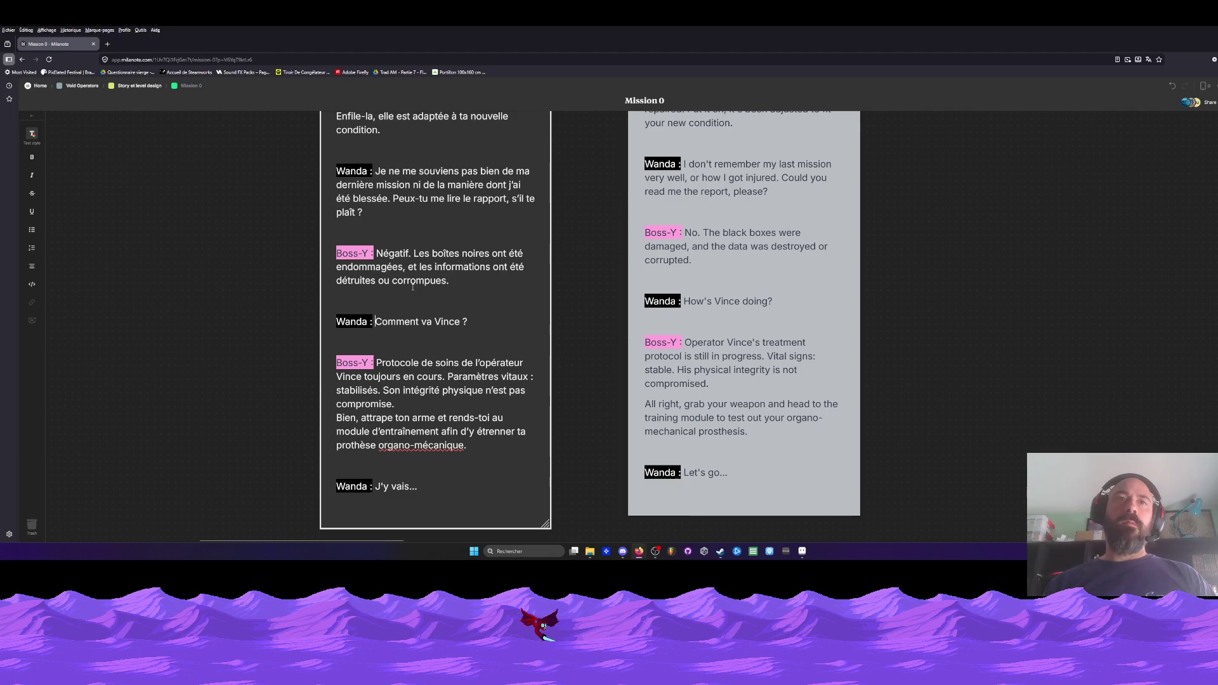
scroll(412, 287, down, 1)
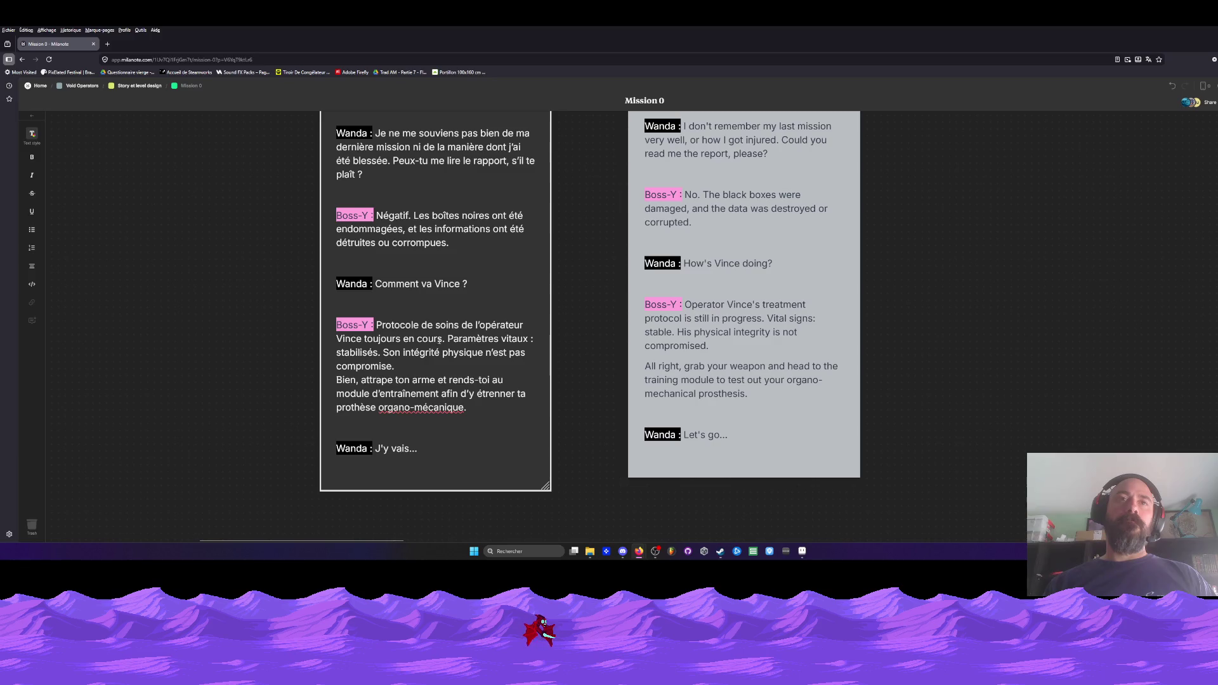
scroll(415, 349, down, 1)
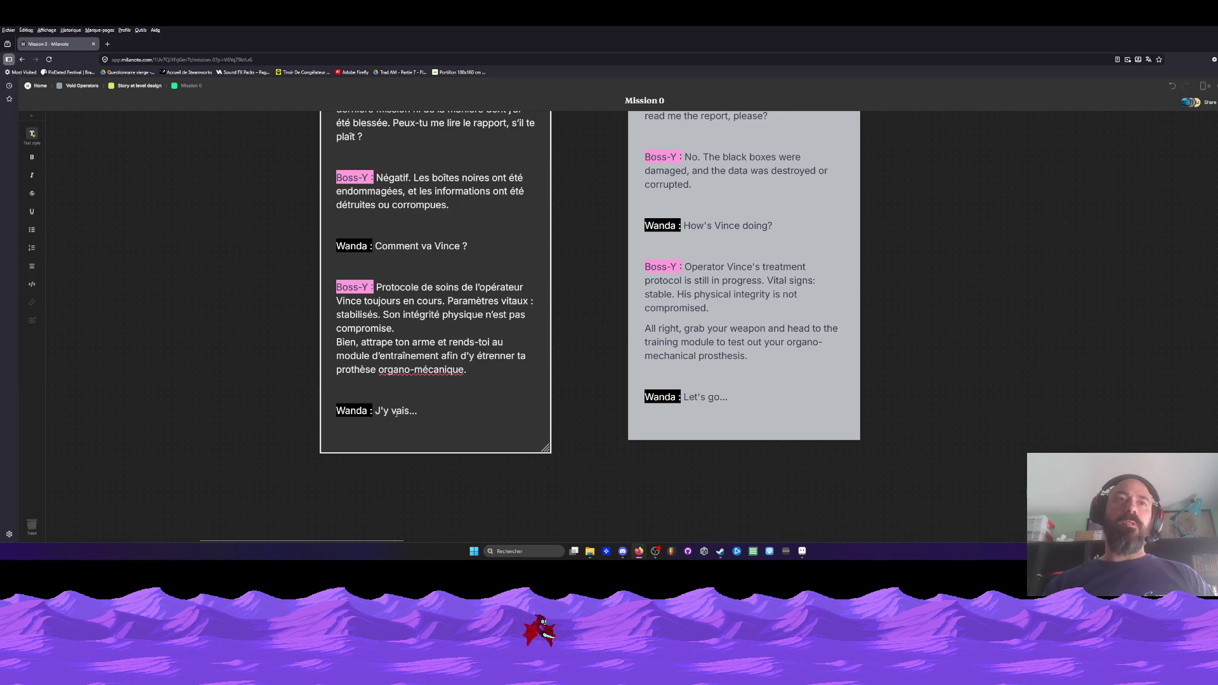
scroll(404, 303, down, 3)
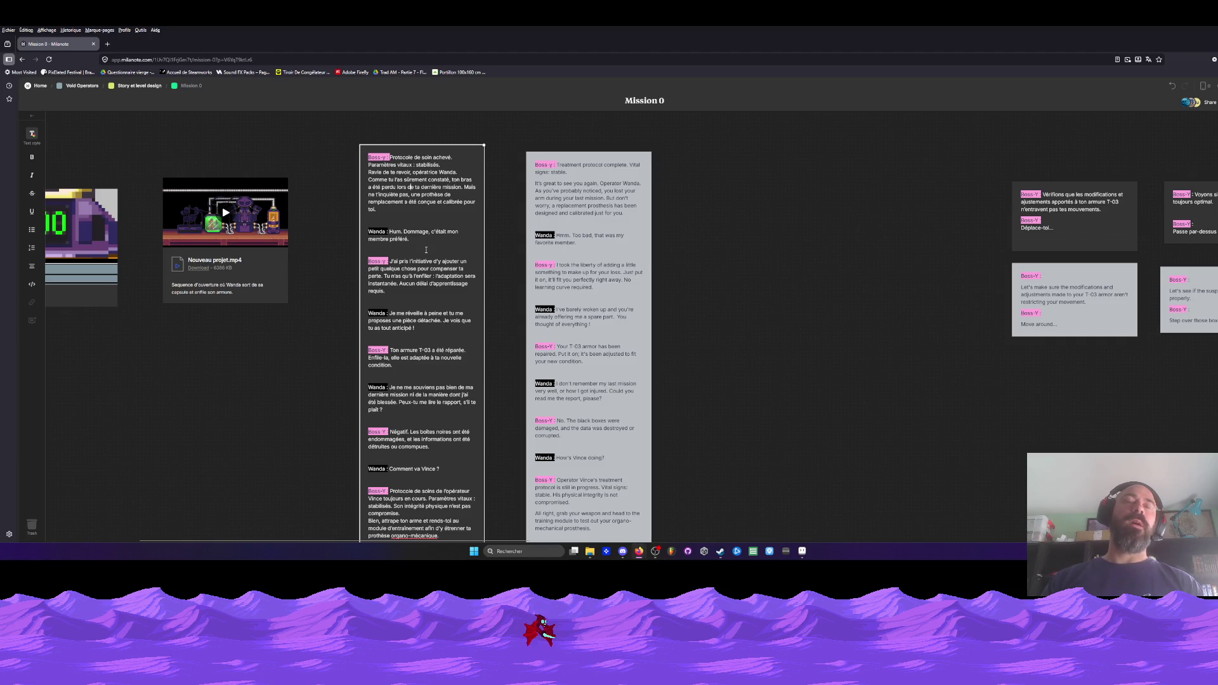
scroll(426, 250, down, 1)
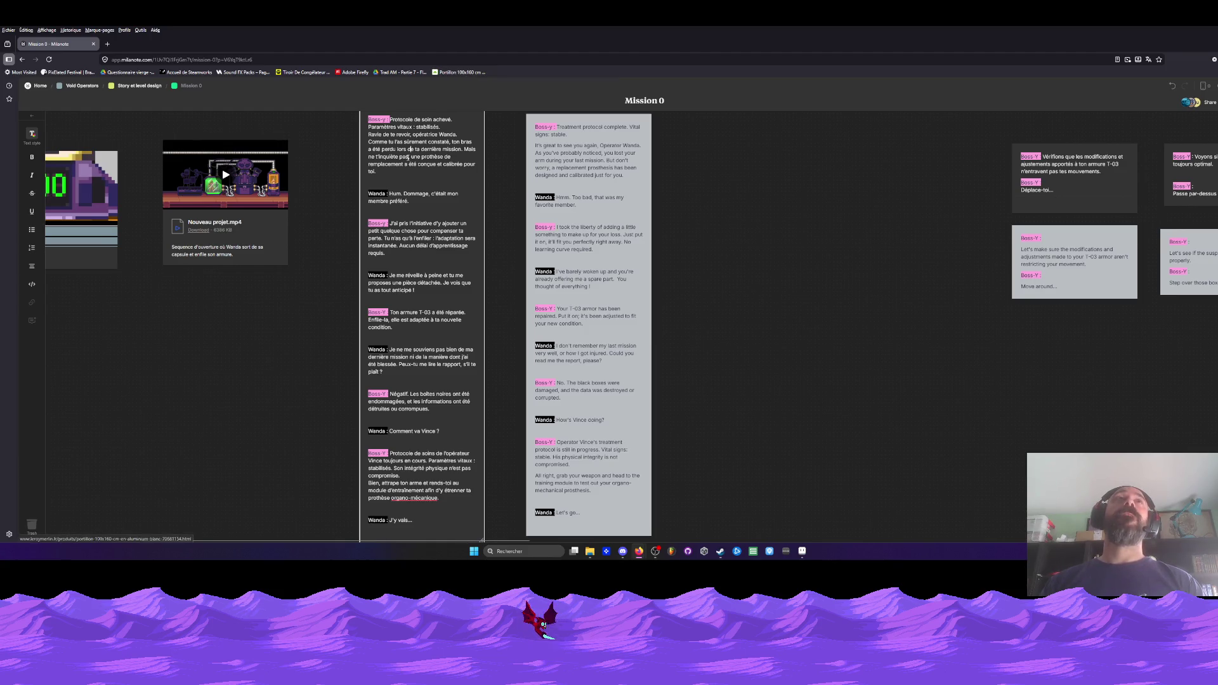
scroll(410, 150, down, 1)
scroll(410, 150, up, 1)
scroll(409, 150, down, 1)
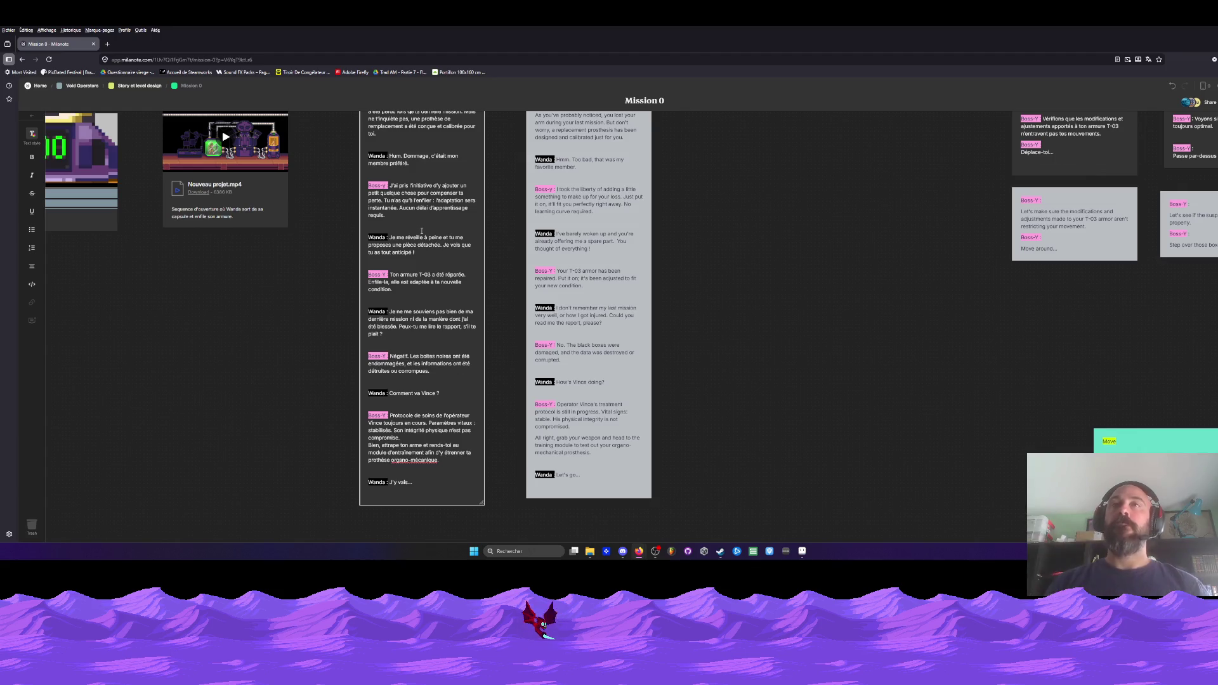
- Scroll over the Mission 0 storyboard, then return to the Boss-Y sprite in Aseprite
scroll(759, 241, down, 1)
scroll(711, 272, up, 2)
scroll(711, 273, down, 5)
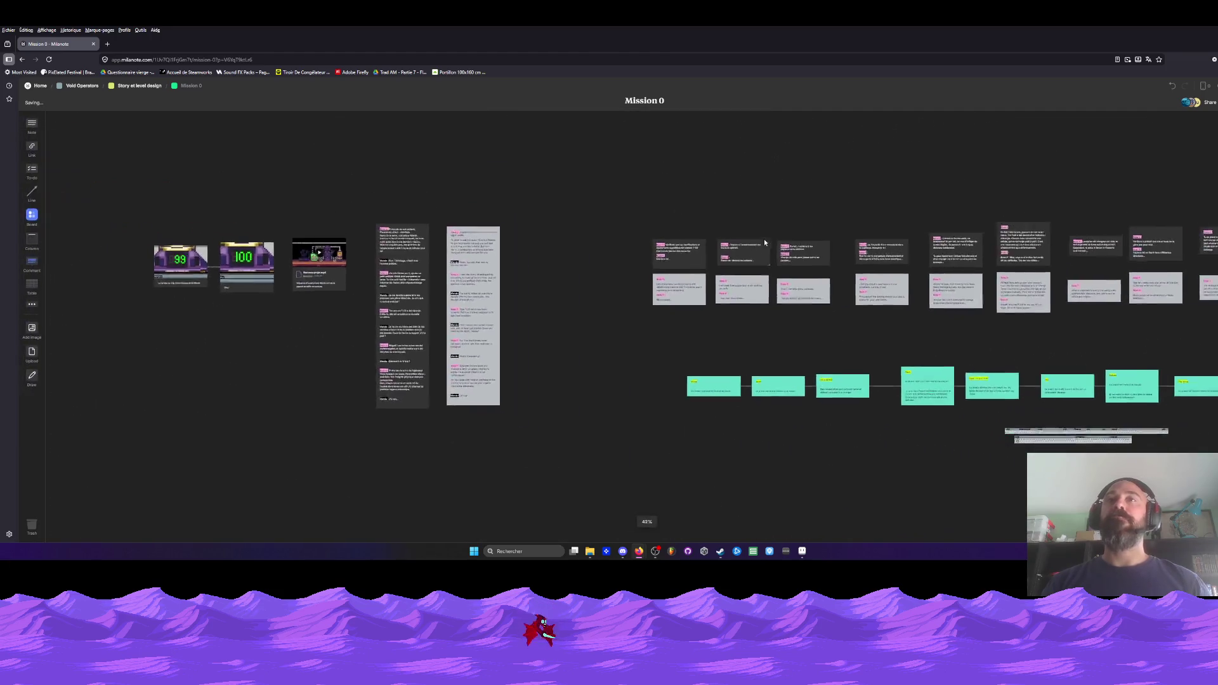
scroll(733, 225, up, 2)
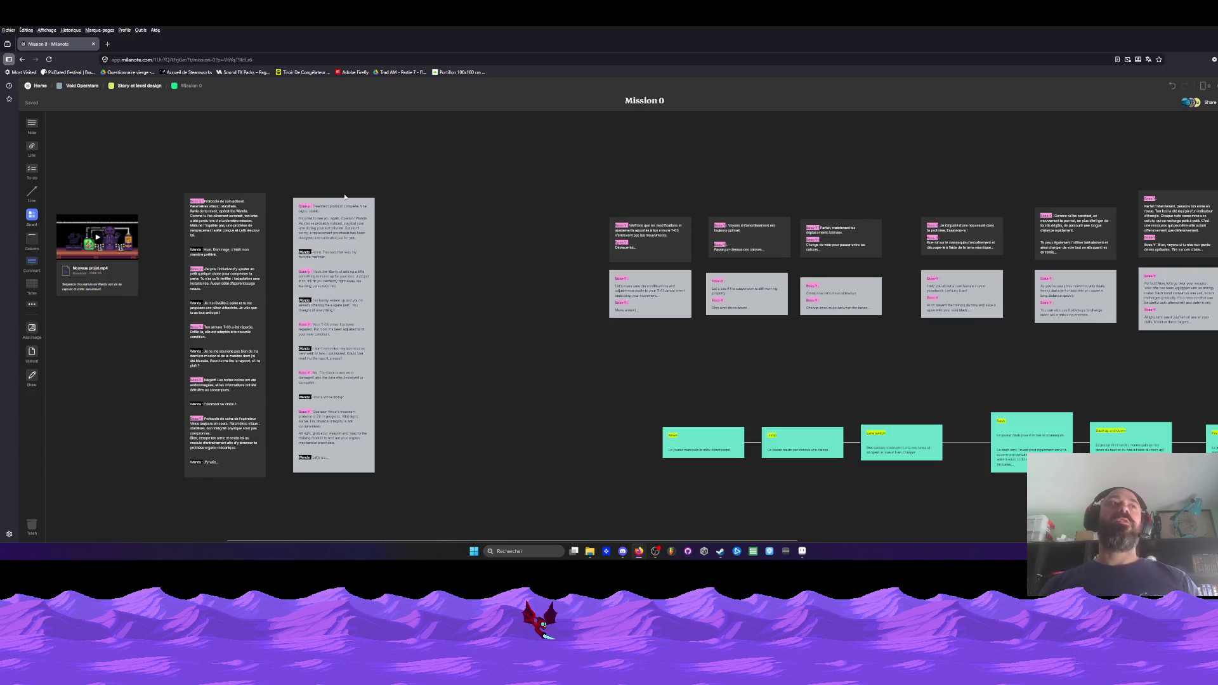
key(alt+Tab)
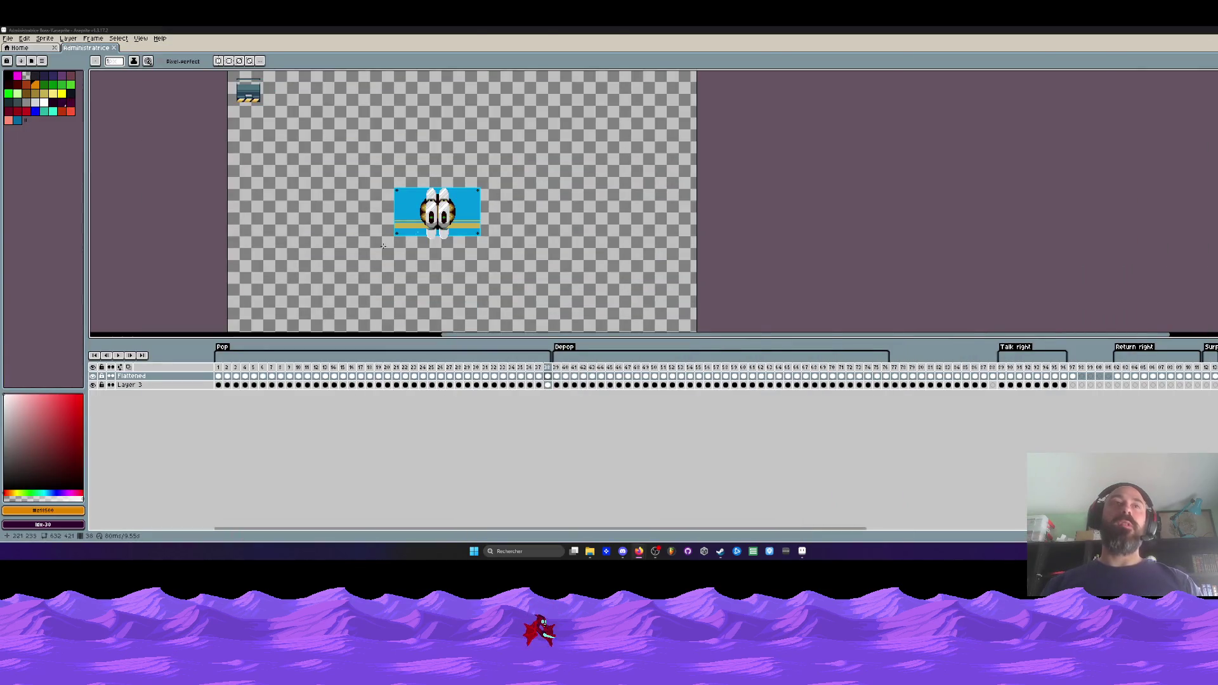
- Play the Boss-Y animation from the first frame and stop on frame 37
scroll(402, 238, up, 1)
key(Home)
scroll(510, 207, up, 1)
key(Return)
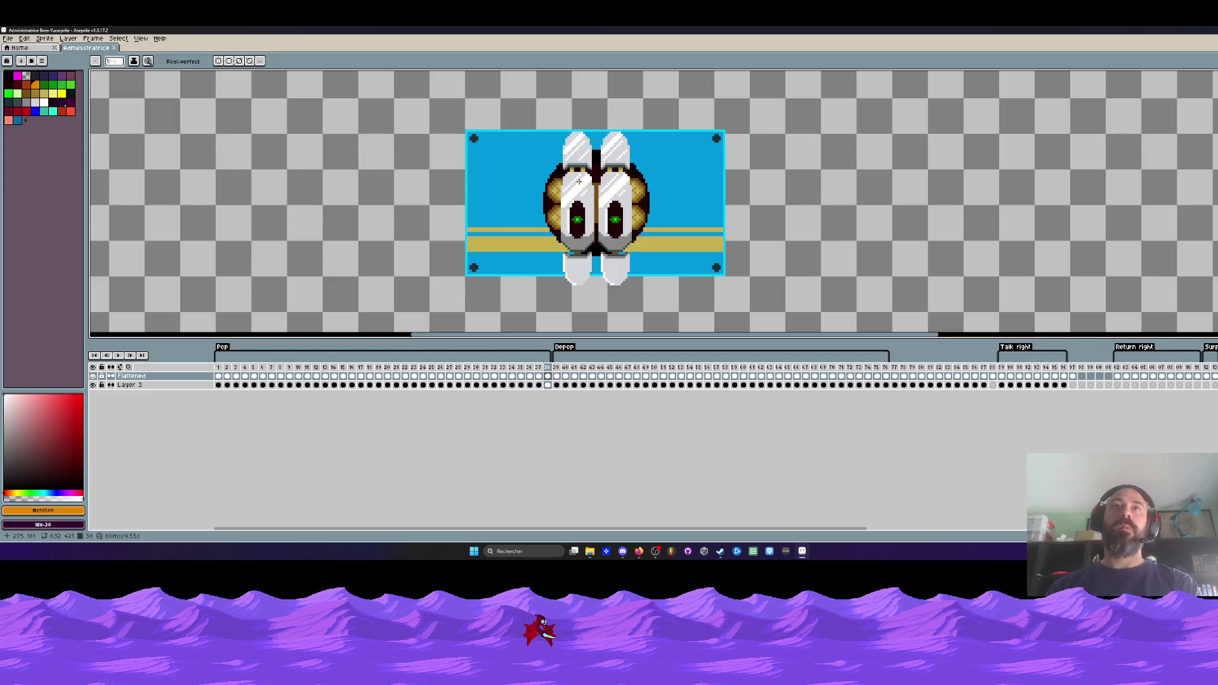
scroll(572, 171, up, 1)
scroll(570, 165, down, 1)
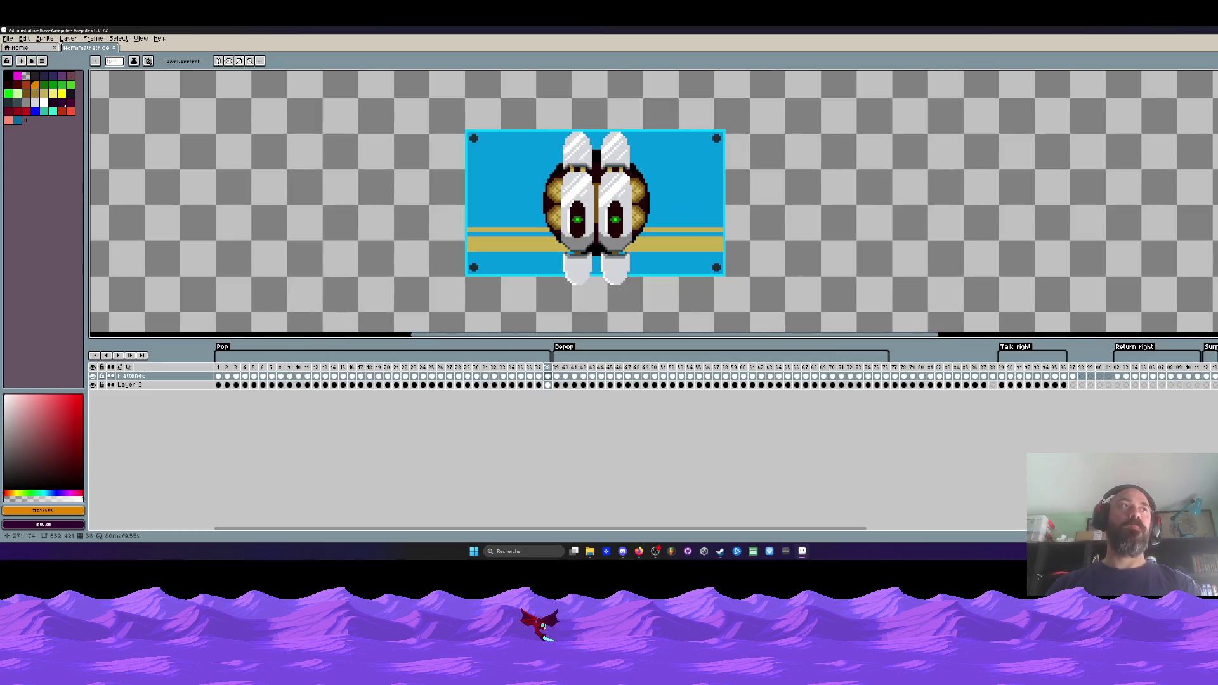
key(Left)
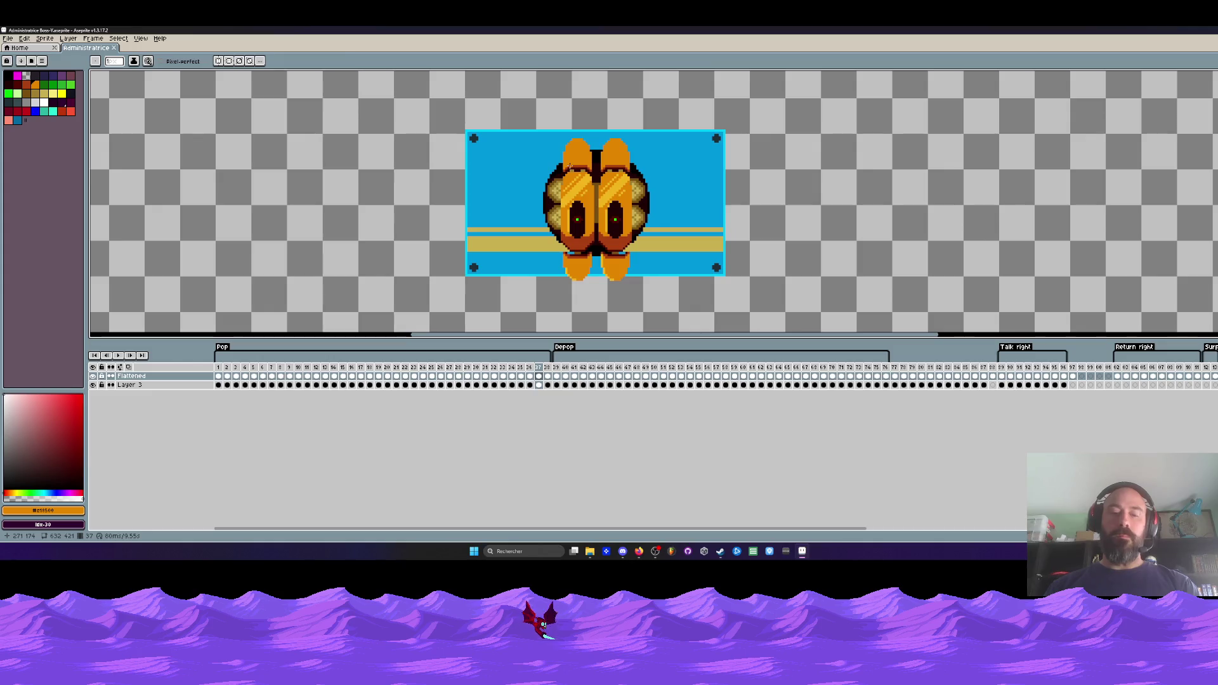
- Draw a rectangular selection around the boss's face and surrounding sprite area
key(m)
mouse_move(533, 86)
mouse_down()
mouse_move(725, 326)
mouse_move(688, 329)
mouse_up()
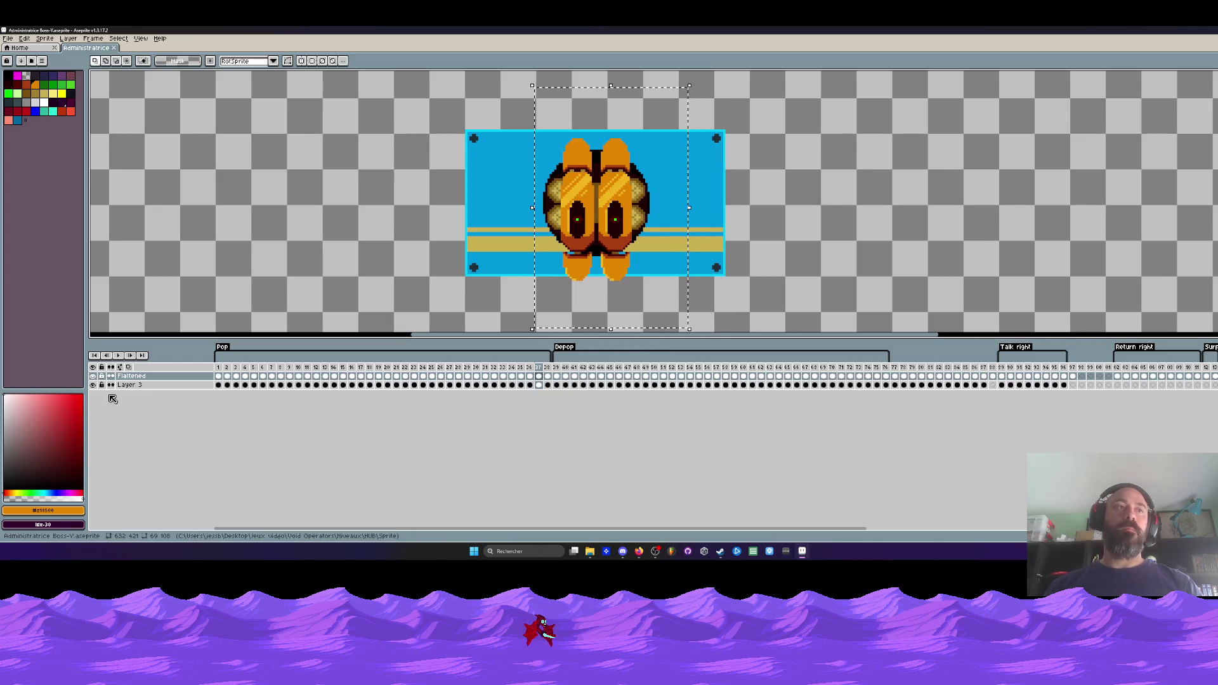
scroll(582, 158, up, 1)
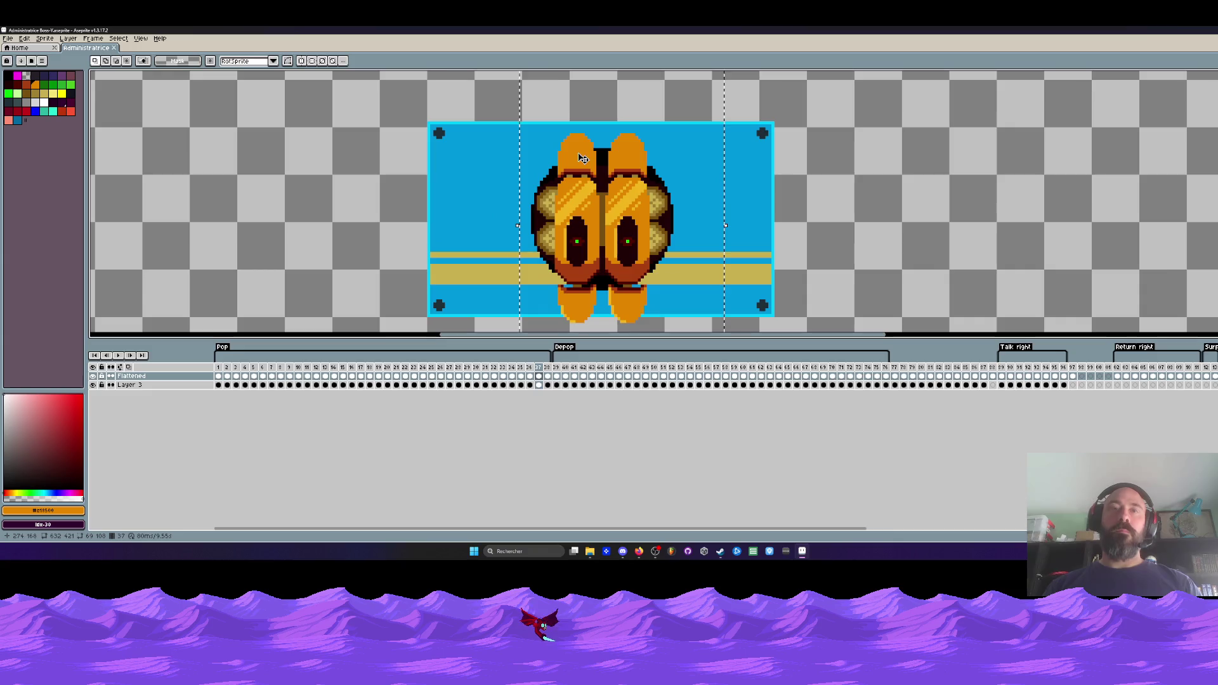
scroll(583, 158, up, 1)
key(i)
scroll(585, 190, down, 2)
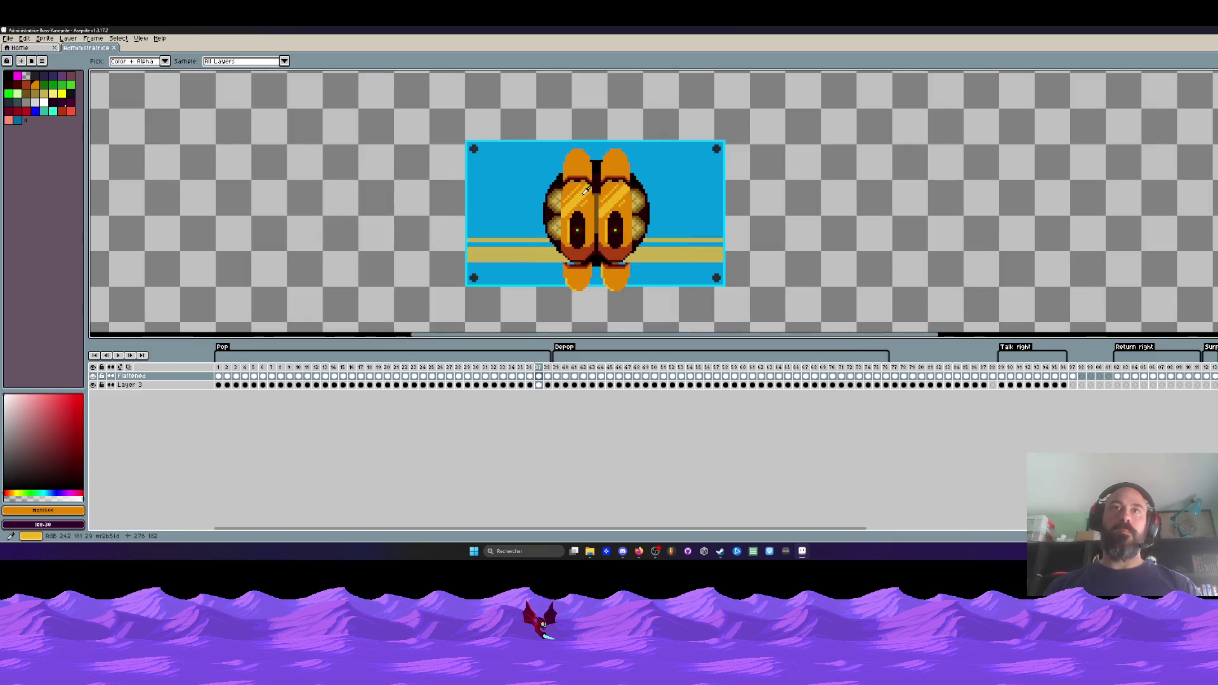
key(m)
drag(413, 107, 813, 331)
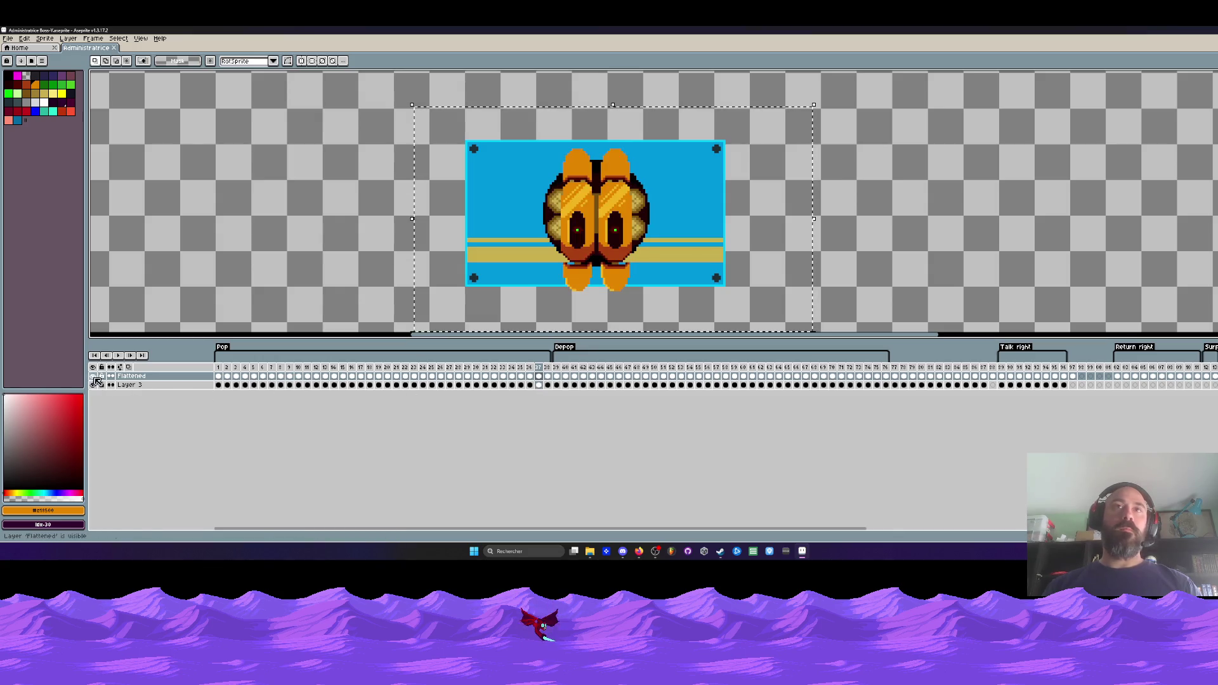
- Select timeline frames 32–37 and eyedrop the yellow eye highlight colour
mouse_move(538, 385)
mouse_down()
mouse_move(279, 387)
mouse_move(506, 378)
mouse_up()
key(plus)
click(495, 377)
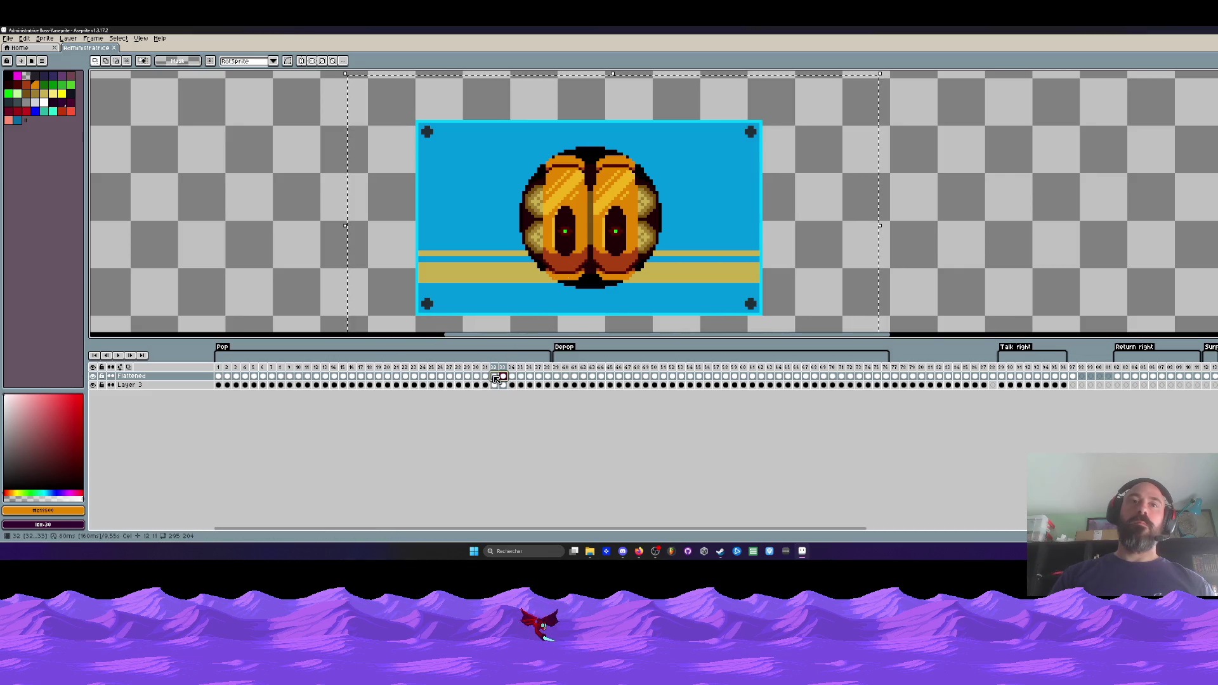
shift+click(540, 378)
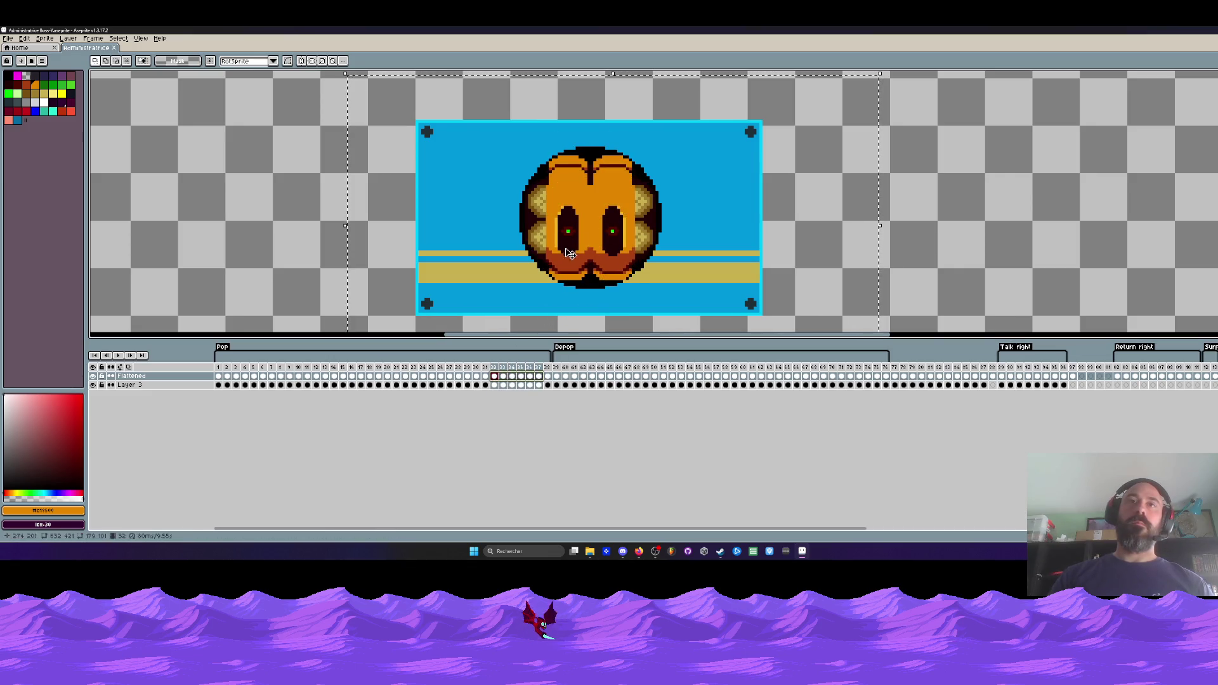
scroll(563, 222, up, 2)
scroll(564, 223, up, 2)
key(i)
click(543, 228)
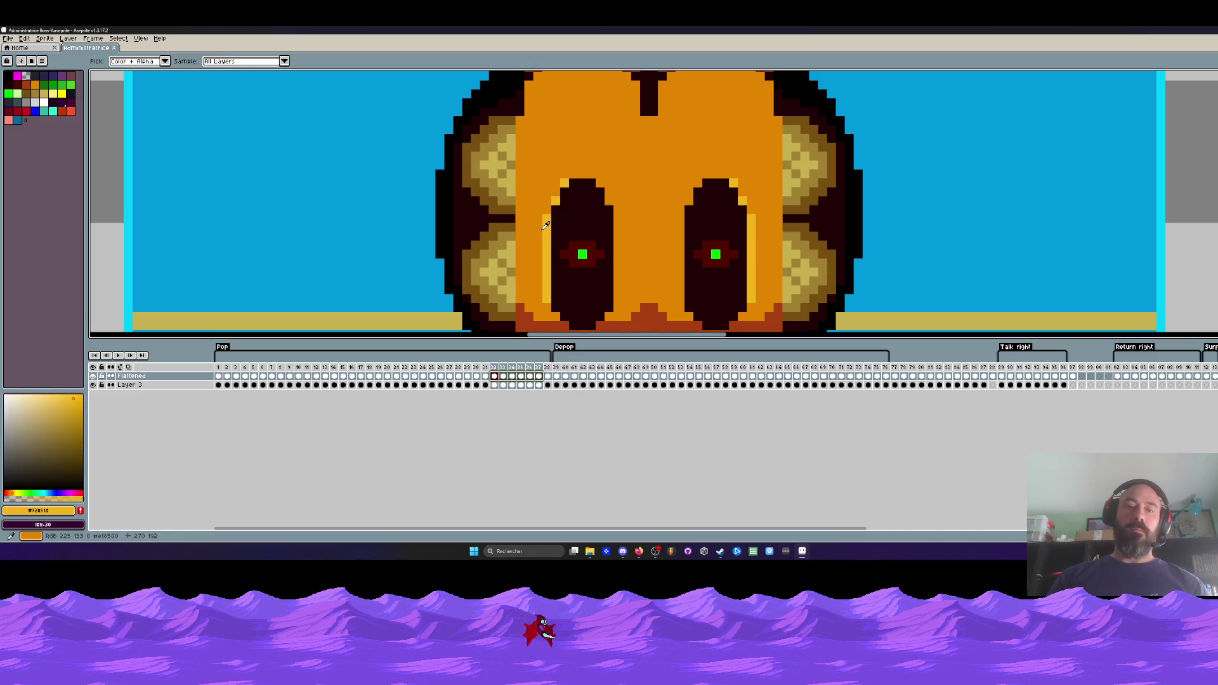
- Replace the yellow highlight with white across the selected frames
key(shift+r)
click(196, 131)
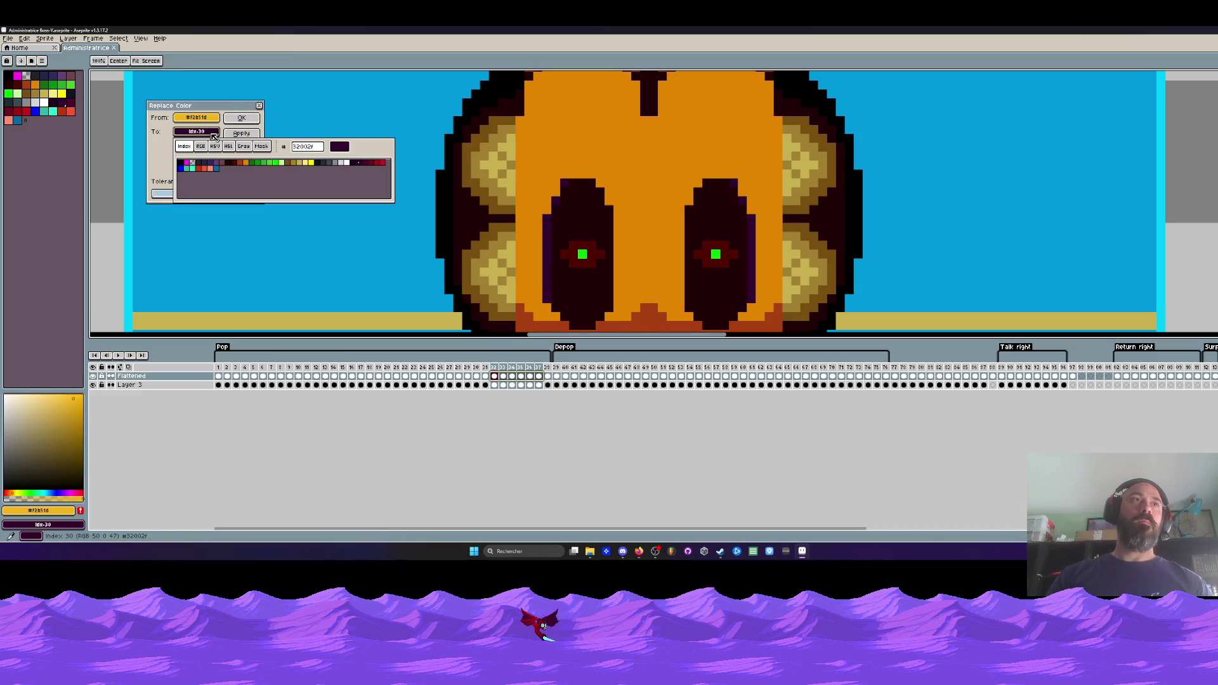
click(345, 163)
click(242, 118)
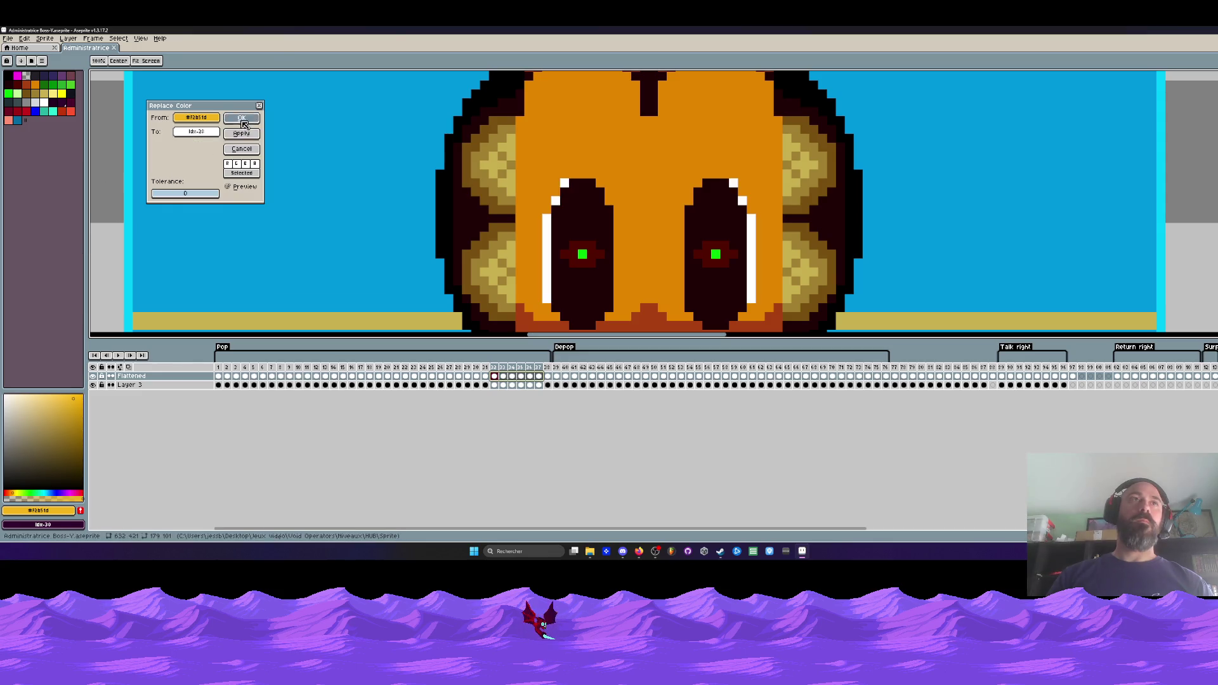
scroll(631, 191, down, 3)
scroll(630, 192, up, 2)
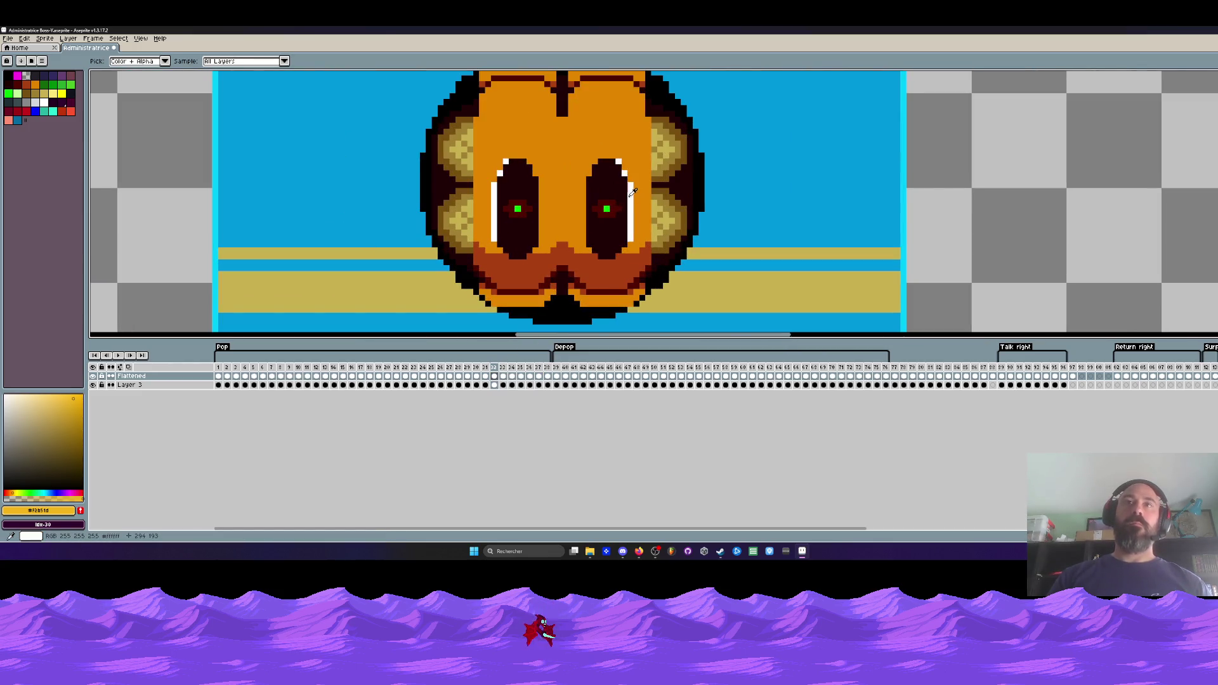
- Pencil in a white pixel and a straight white glare line beside the eye
click(631, 192)
key(b)
scroll(631, 191, up, 1)
click(579, 148)
key(ctrl+z)
click(567, 136)
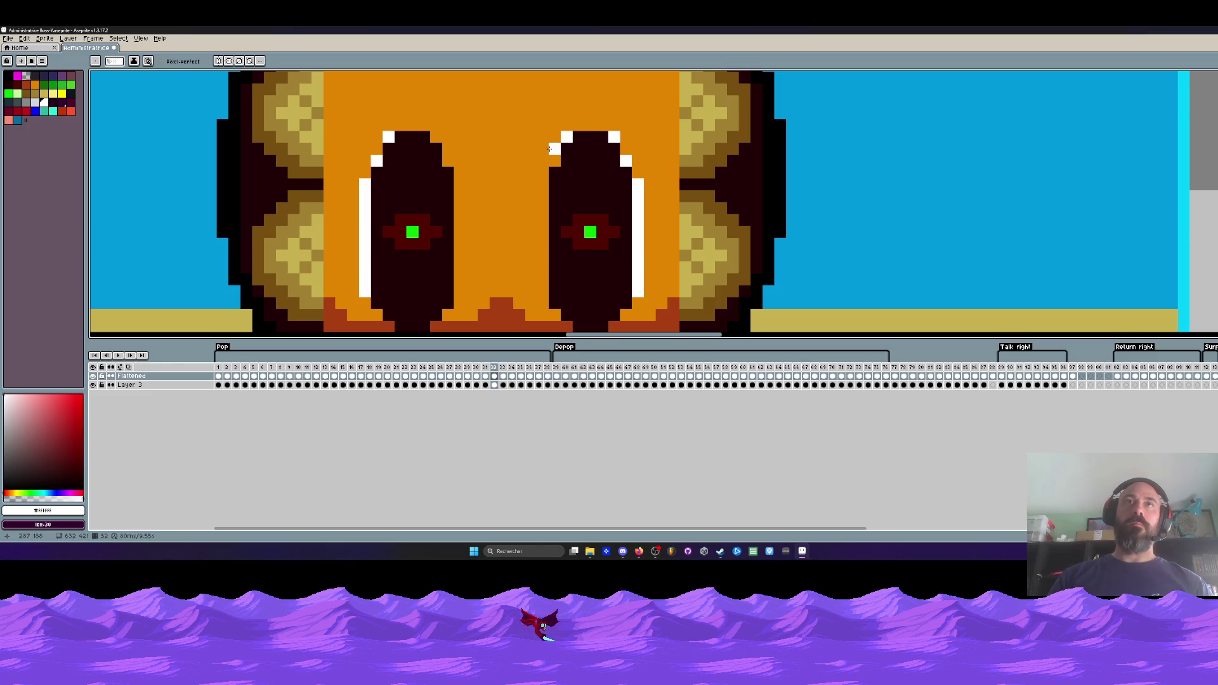
drag(545, 172, 539, 296)
key(ctrl+z)
shift+click(539, 238)
mouse_move(540, 239)
mouse_down()
mouse_move(543, 167)
mouse_move(607, 225)
mouse_move(607, 267)
mouse_up()
scroll(625, 178, down, 2)
scroll(623, 158, up, 1)
- Sample the face's orange and return to the Pencil for fixing stray glare pixels
key(i)
click(623, 159)
key(b)
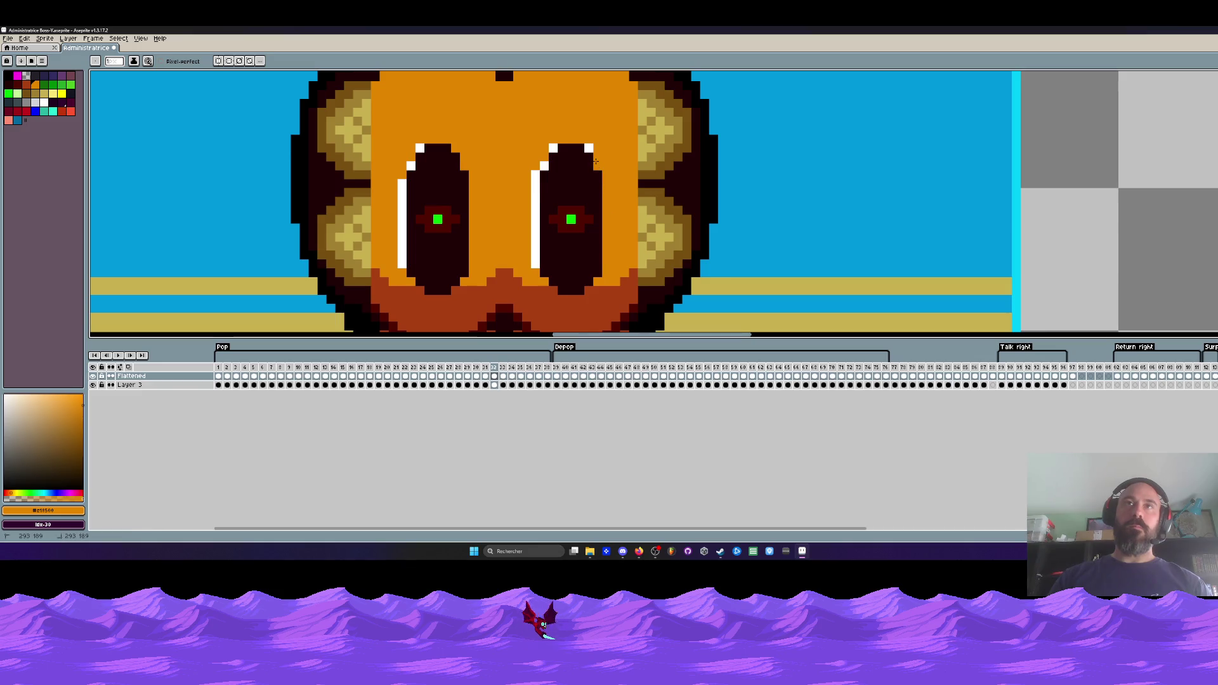
scroll(596, 158, down, 4)
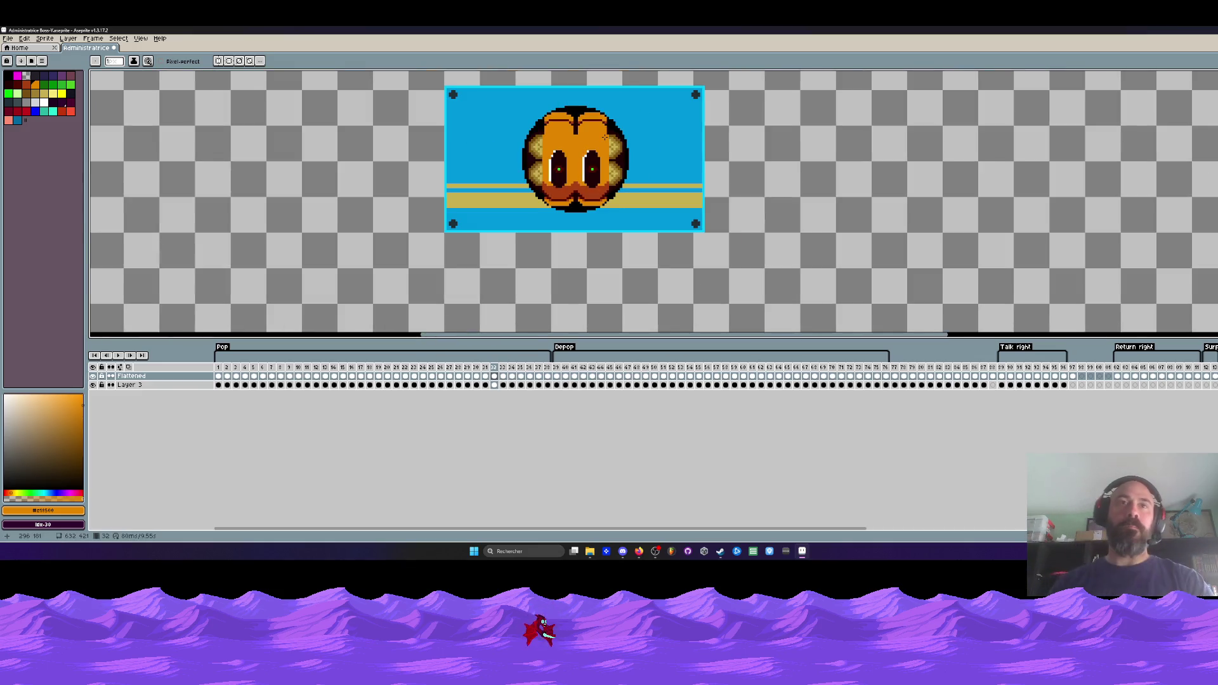
- Replay the animation, then select the face area and frames 32–37
key(Return)
key(Return)
key(Left)
key(Right)
key(Right)
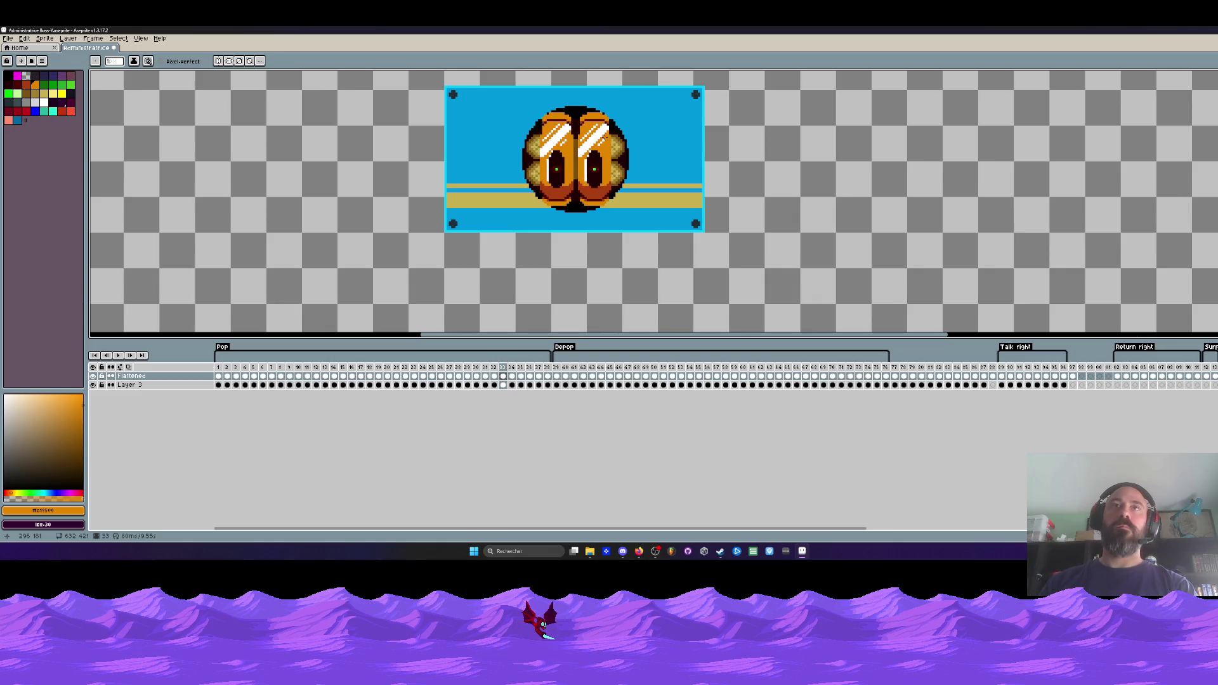
key(Left)
key(m)
drag(416, 80, 766, 283)
drag(539, 377, 494, 377)
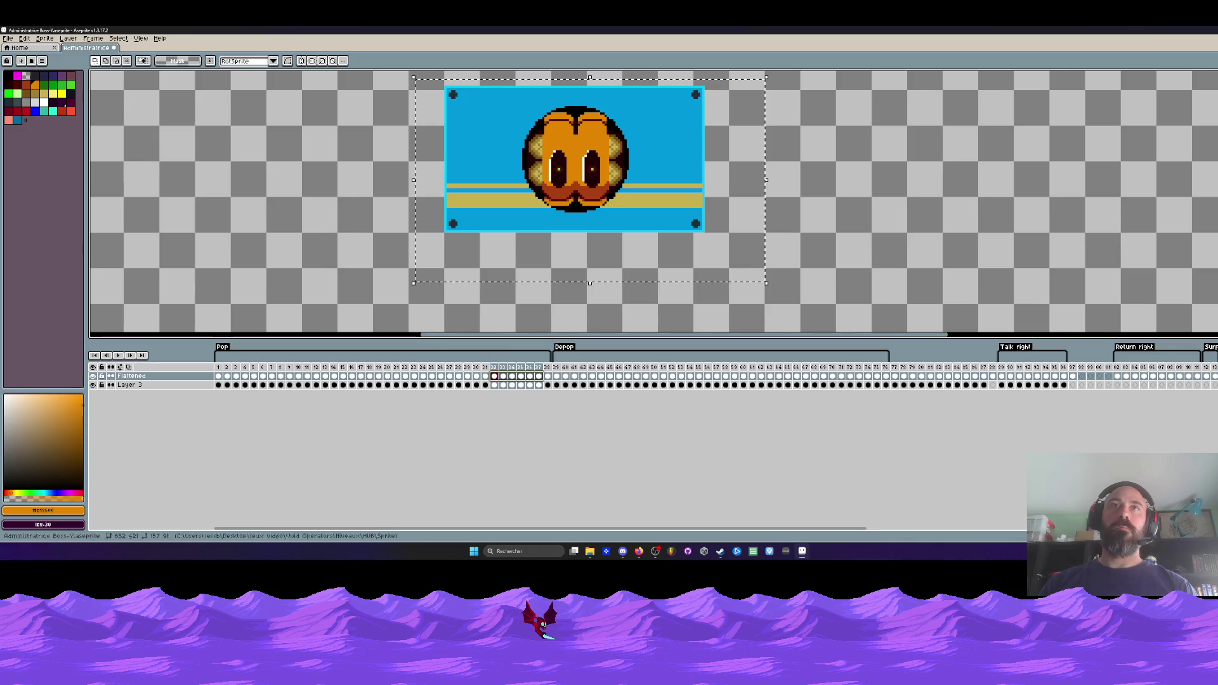
- Replace the face's orange with light grey across frames 32–37
scroll(535, 153, up, 1)
key(i)
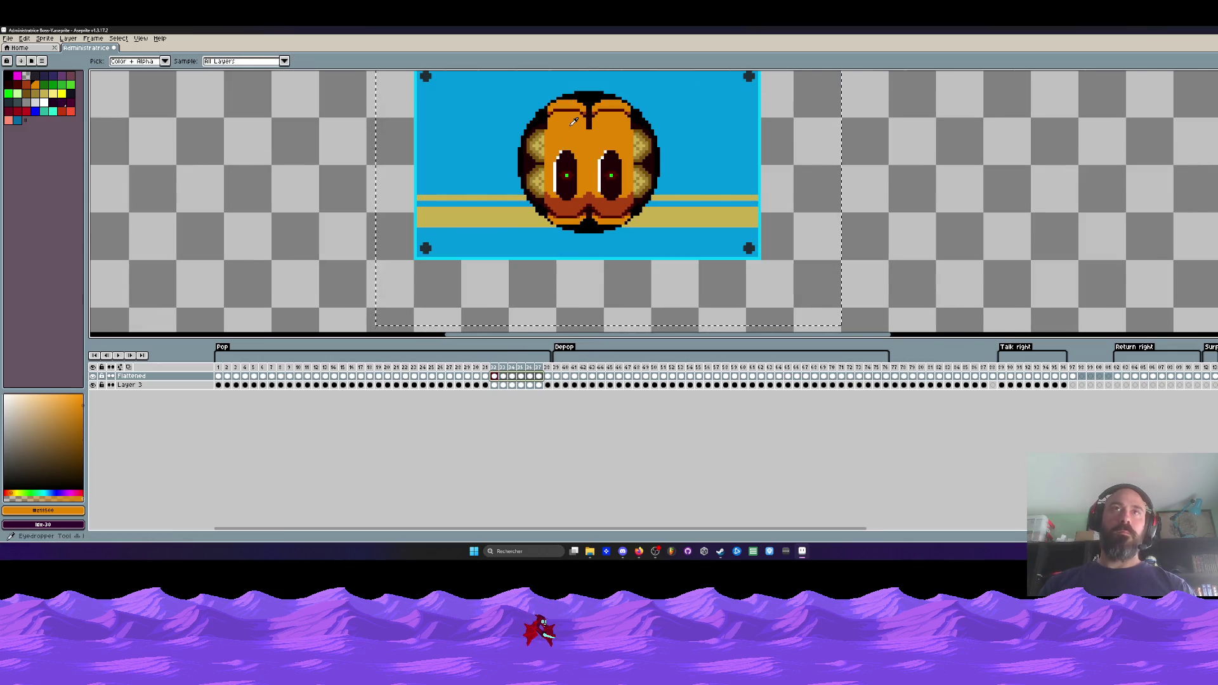
key(shift+r)
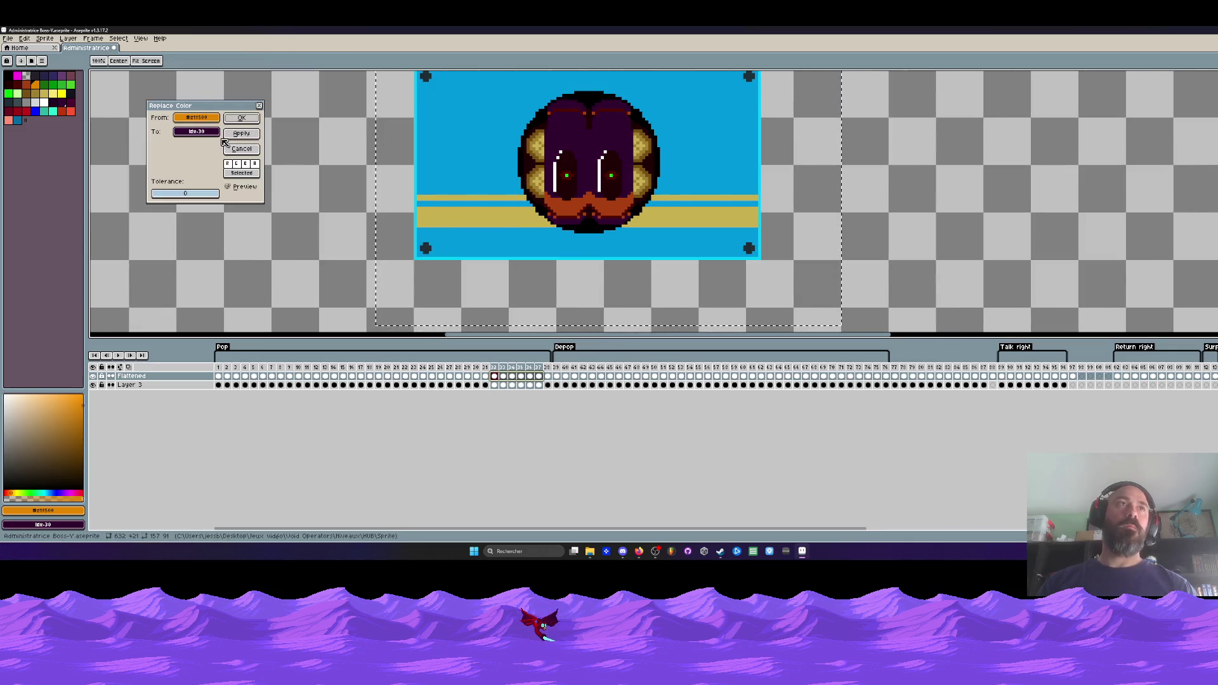
click(196, 132)
click(231, 186)
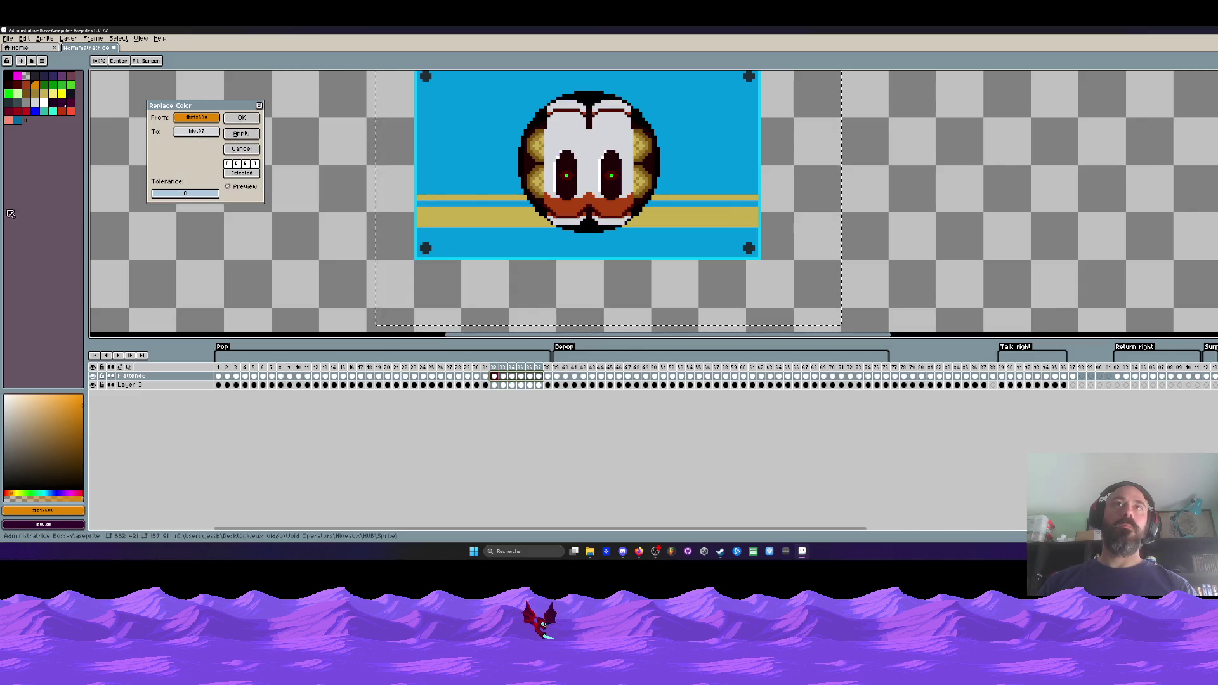
click(242, 118)
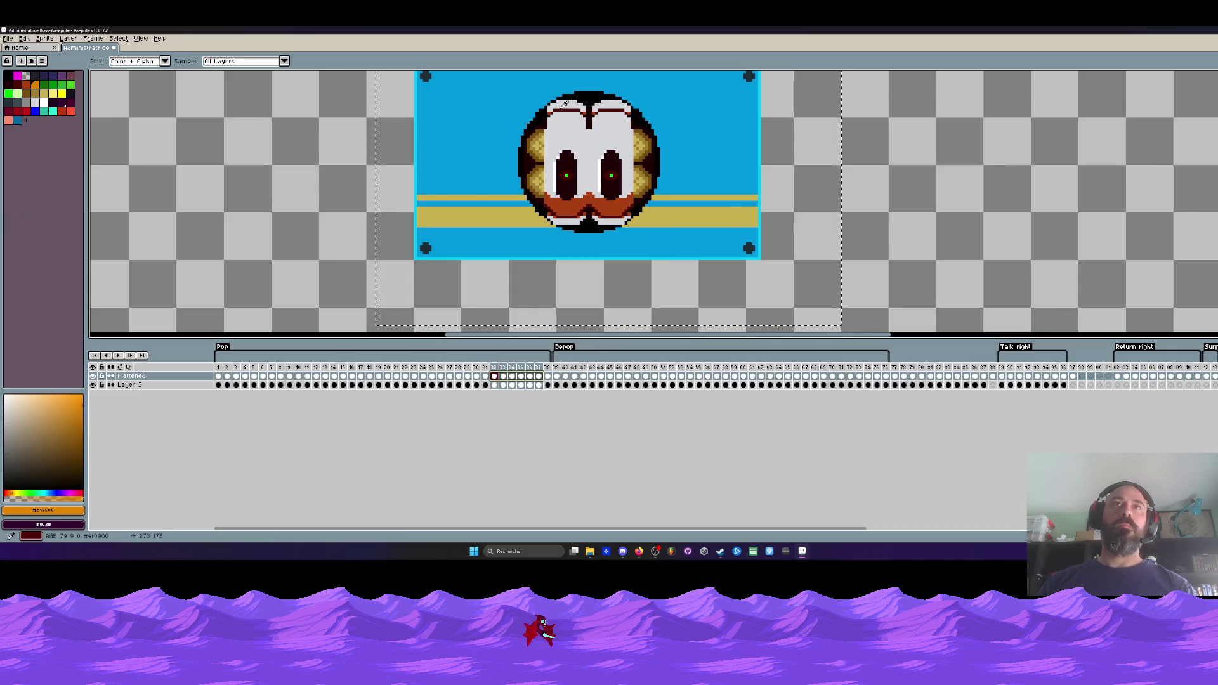
- Replace the rust mouth colour with light grey
click(554, 109)
key(shift+r)
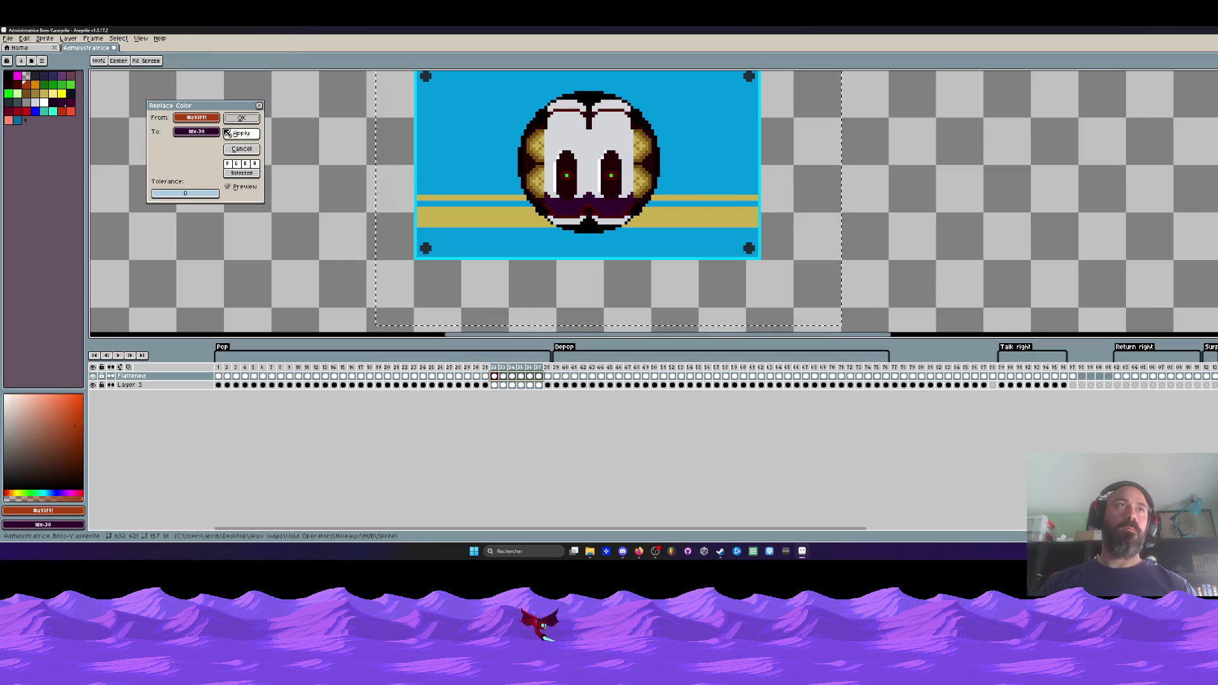
click(196, 132)
click(339, 163)
key(Return)
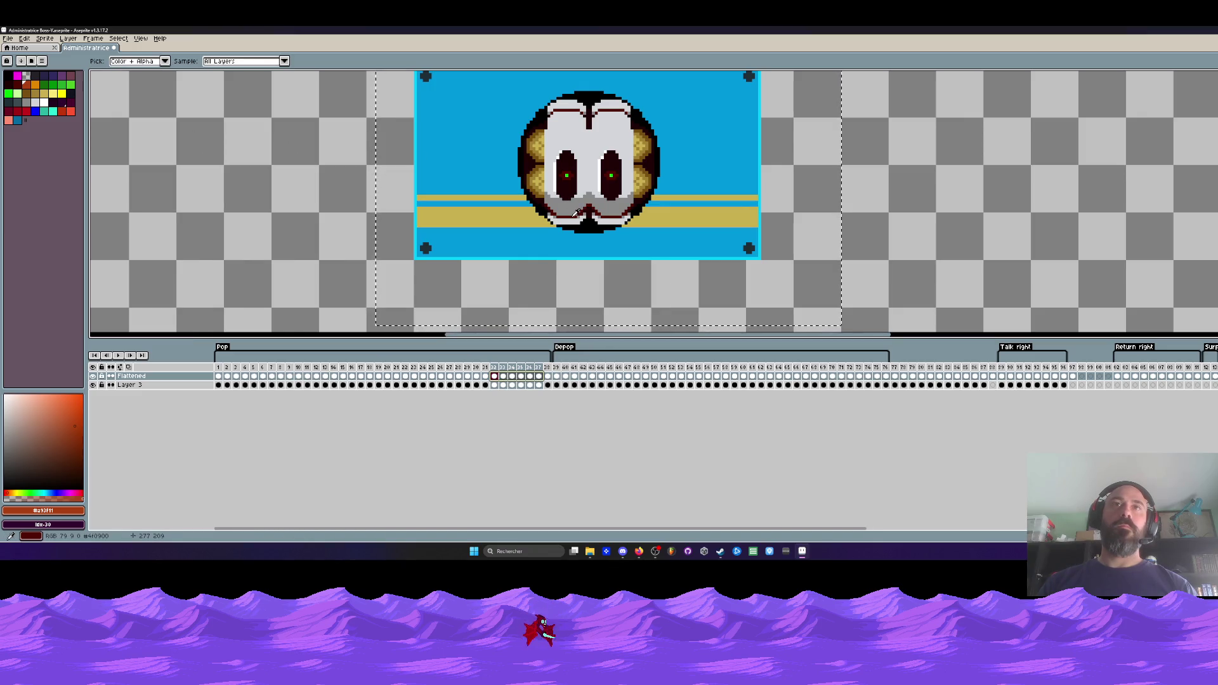
- Replace the dark red tone with a different dark palette shade and replay the animation
click(576, 215)
key(shift+r)
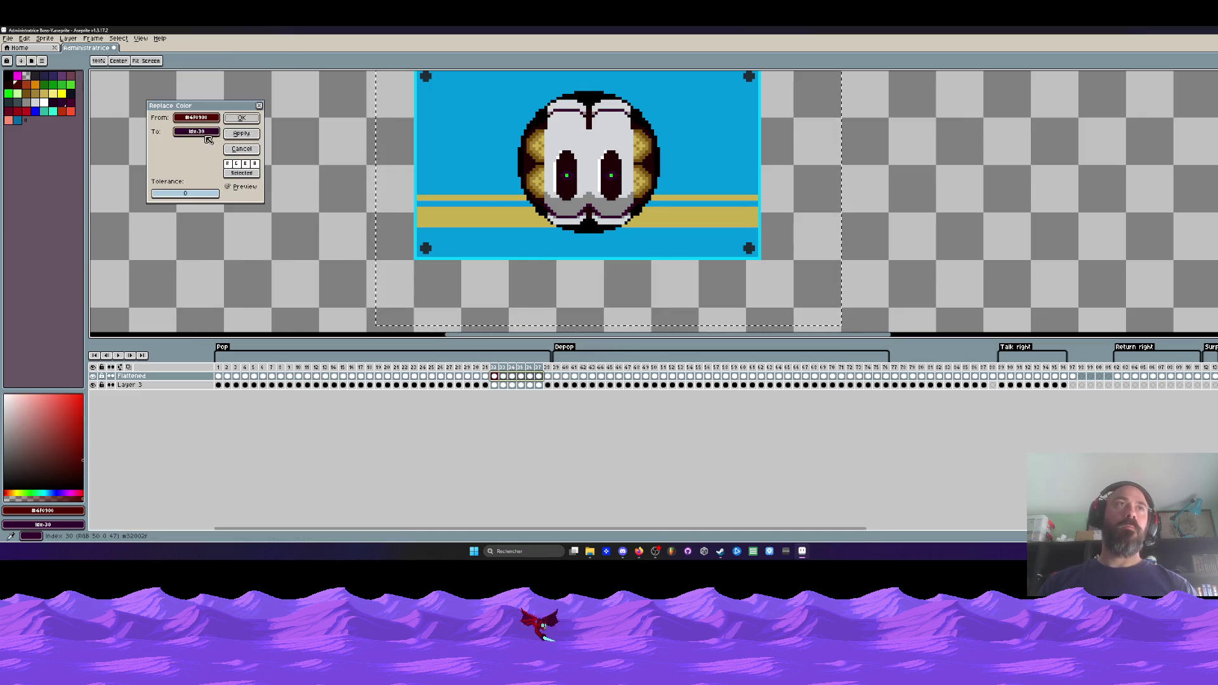
click(196, 131)
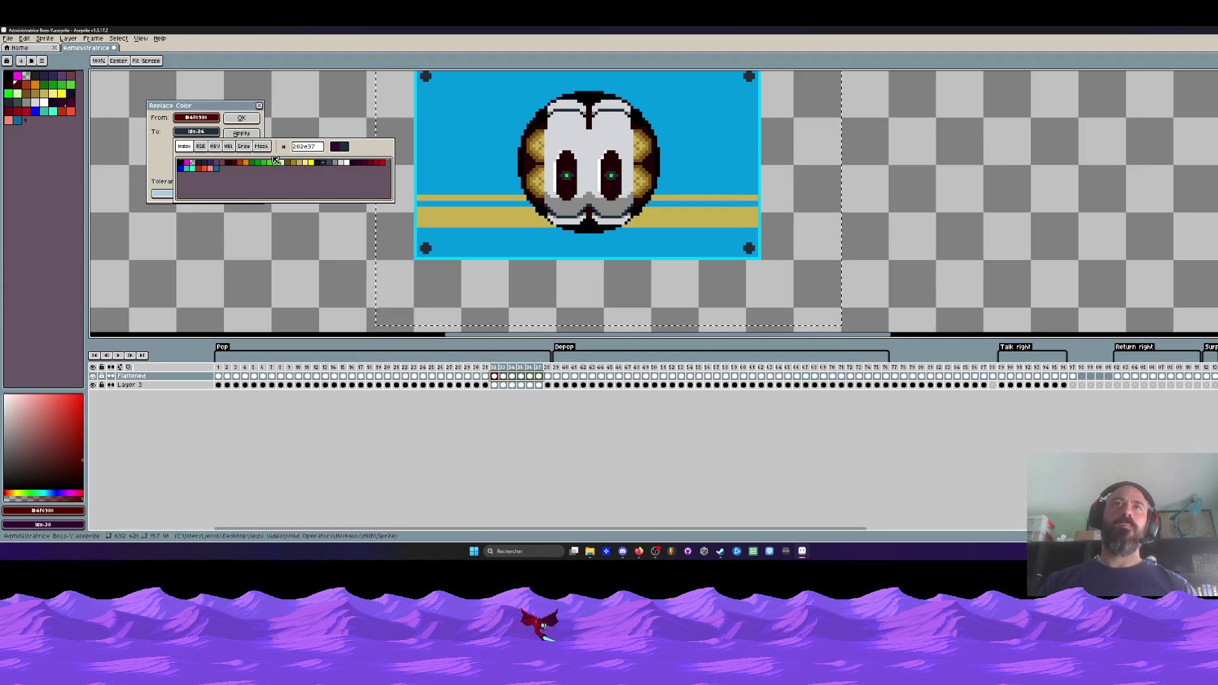
click(329, 163)
click(242, 148)
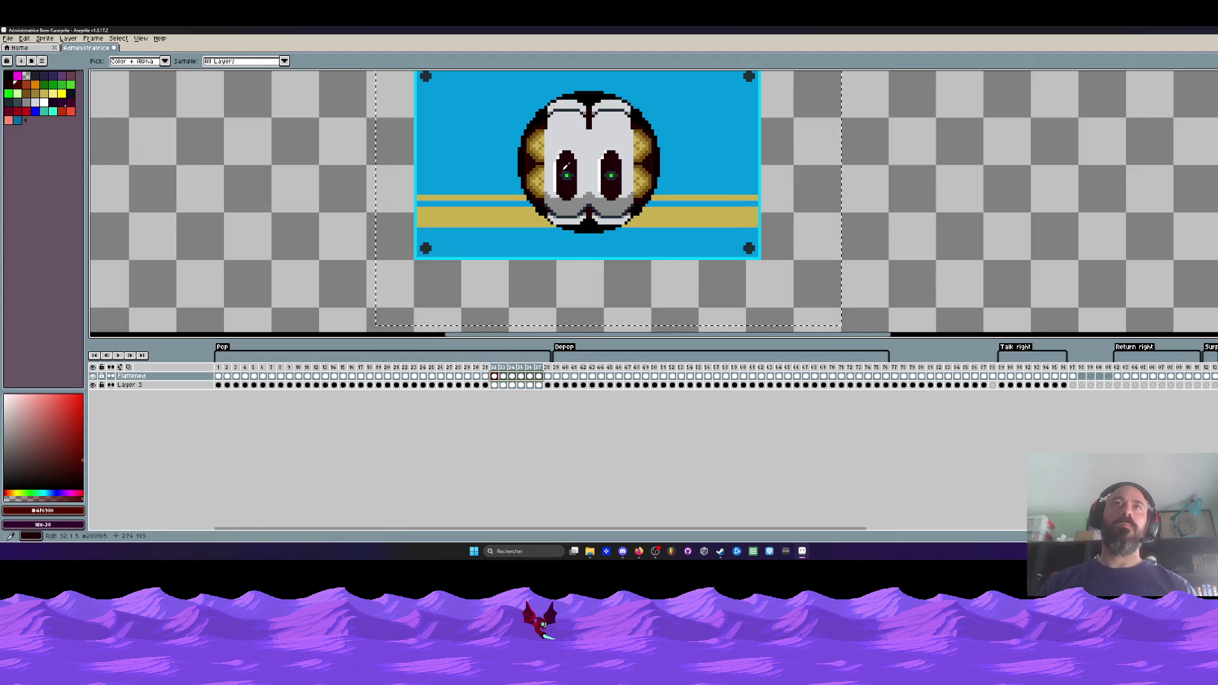
scroll(566, 169, up, 1)
key(Return)
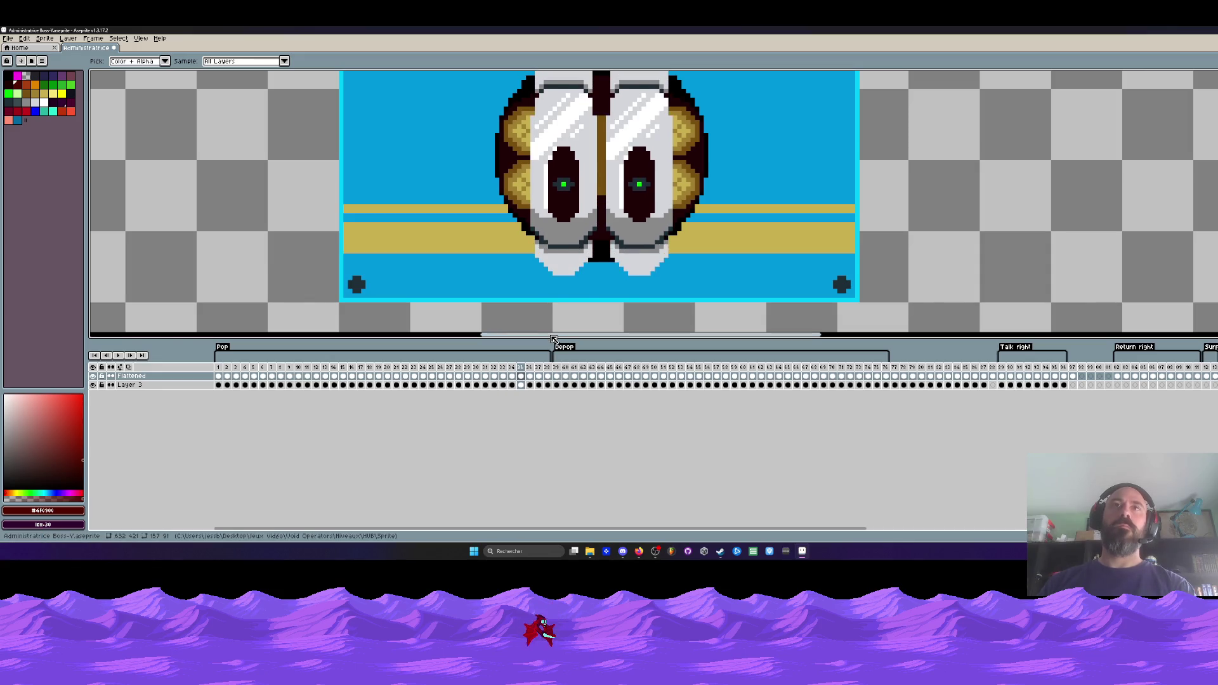
- Bucket-fill the left pupil bright green on each frame from 37 back to 32
scroll(575, 184, down, 5)
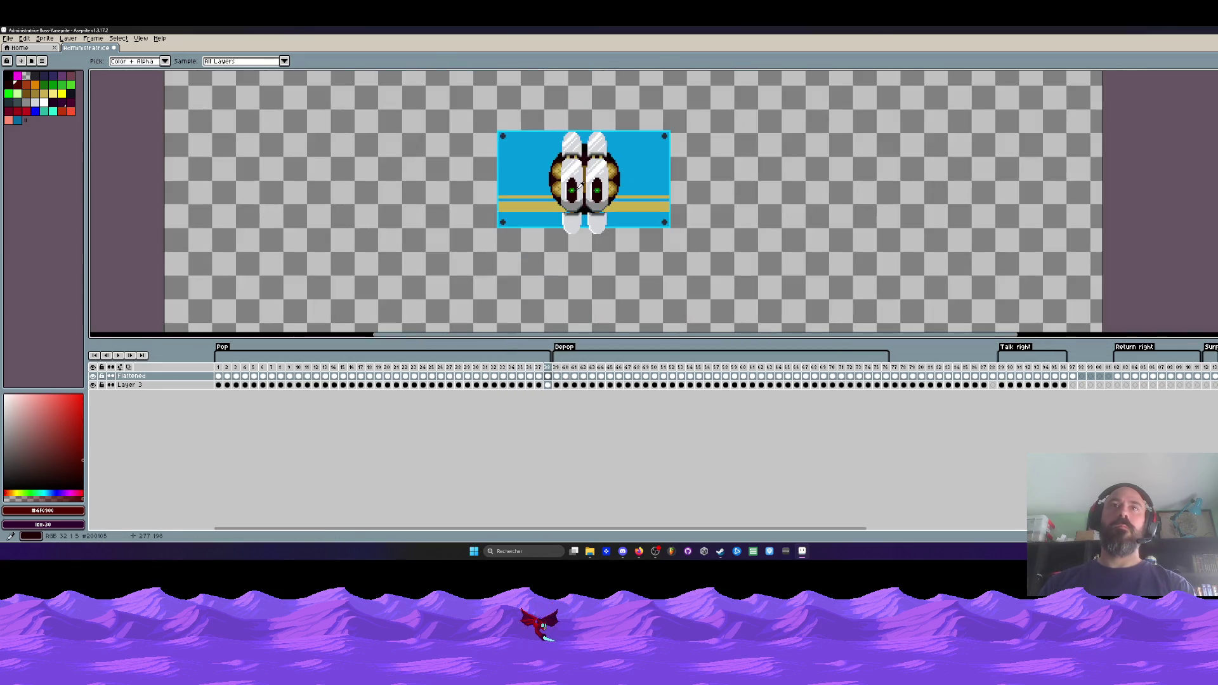
scroll(575, 183, up, 4)
click(565, 192)
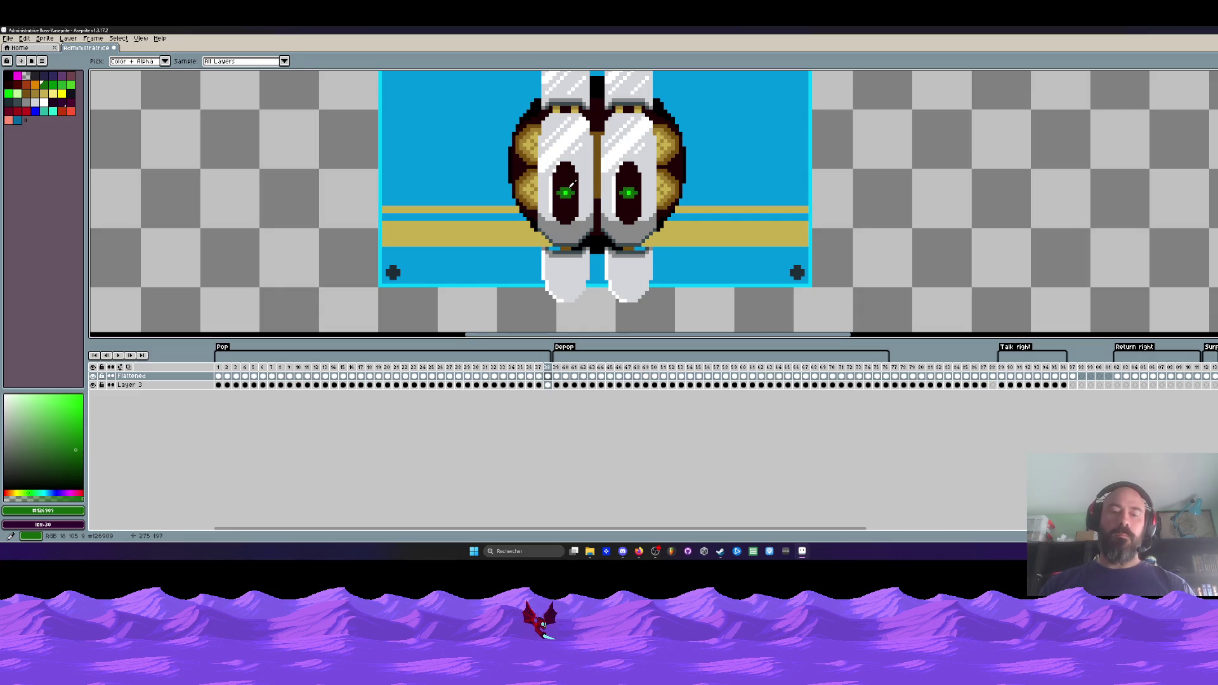
key(g)
scroll(564, 196, up, 1)
key(comma)
click(558, 191)
key(comma)
click(554, 189)
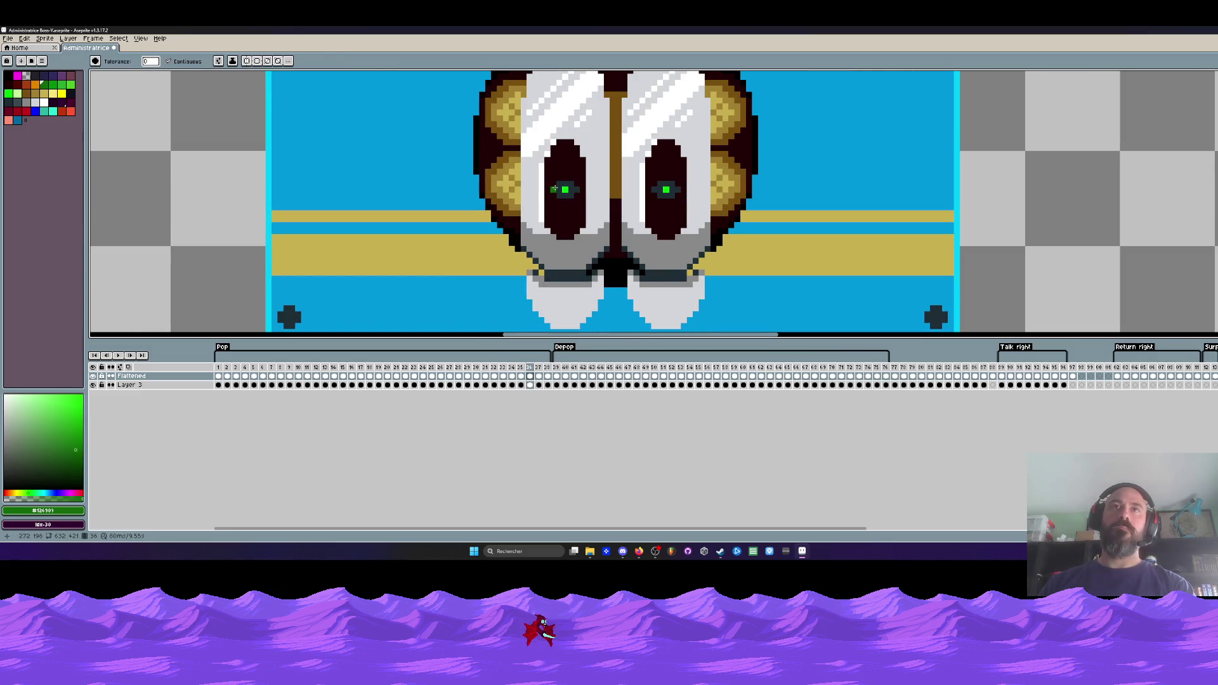
key(comma)
click(555, 187)
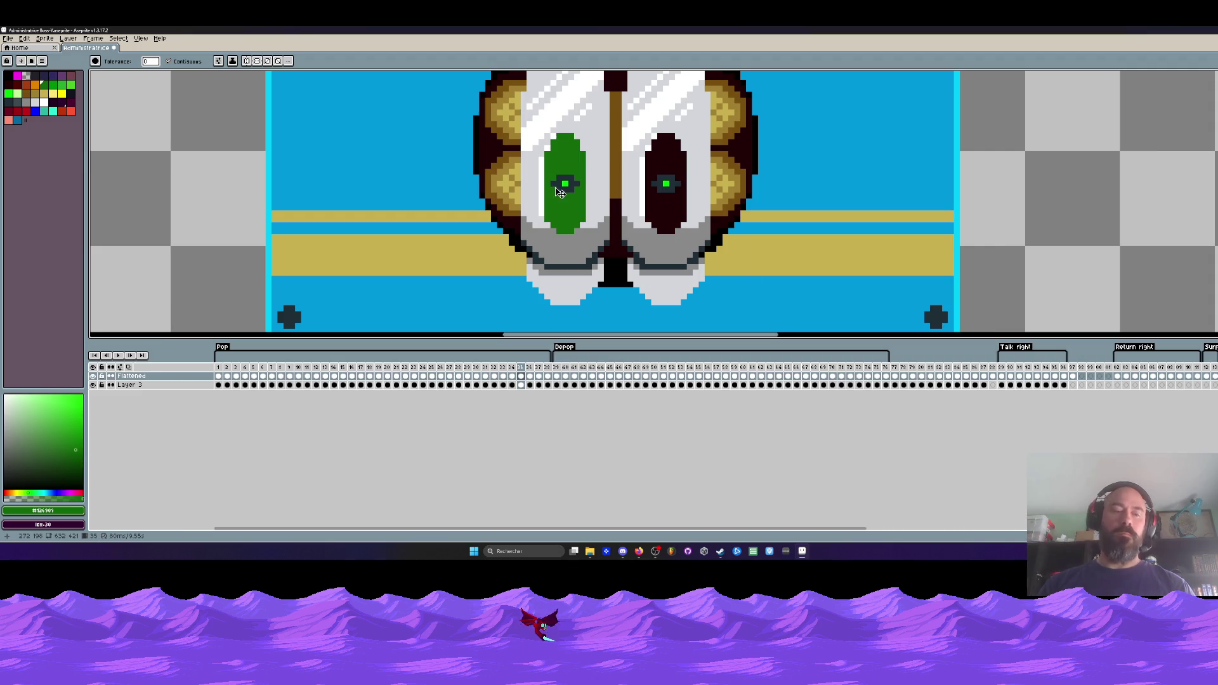
key(ctrl+z)
click(556, 186)
scroll(557, 185, up, 1)
key(comma)
click(562, 182)
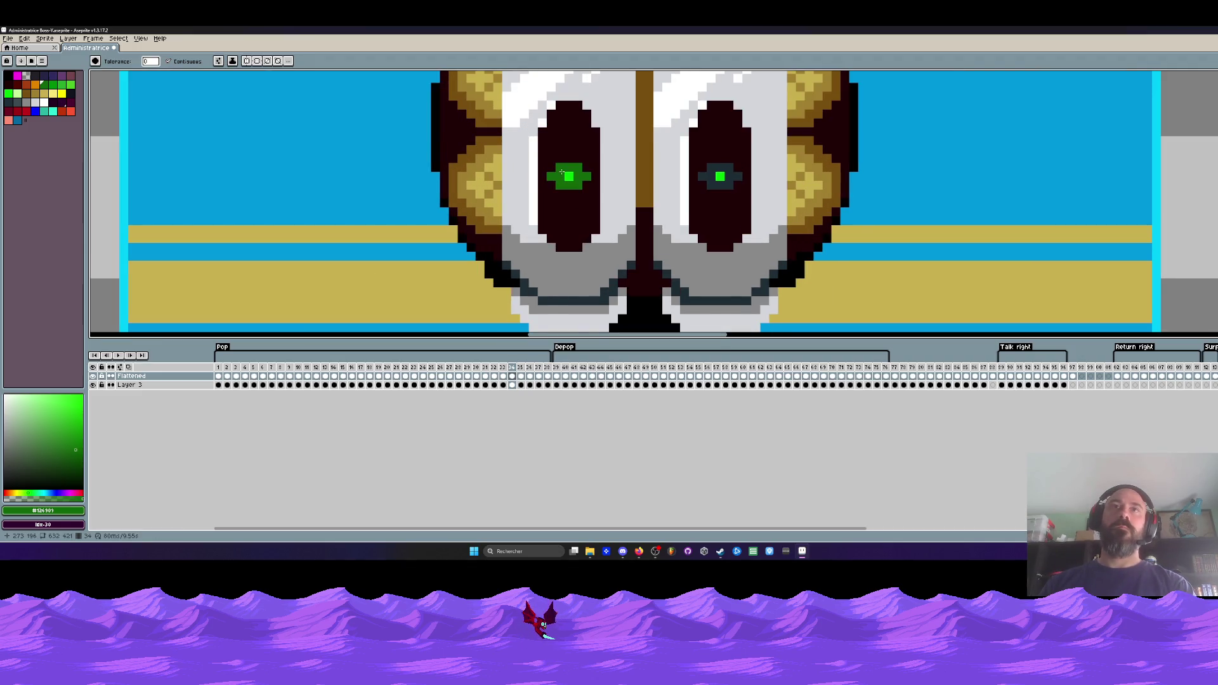
key(comma)
click(560, 163)
key(comma)
click(562, 165)
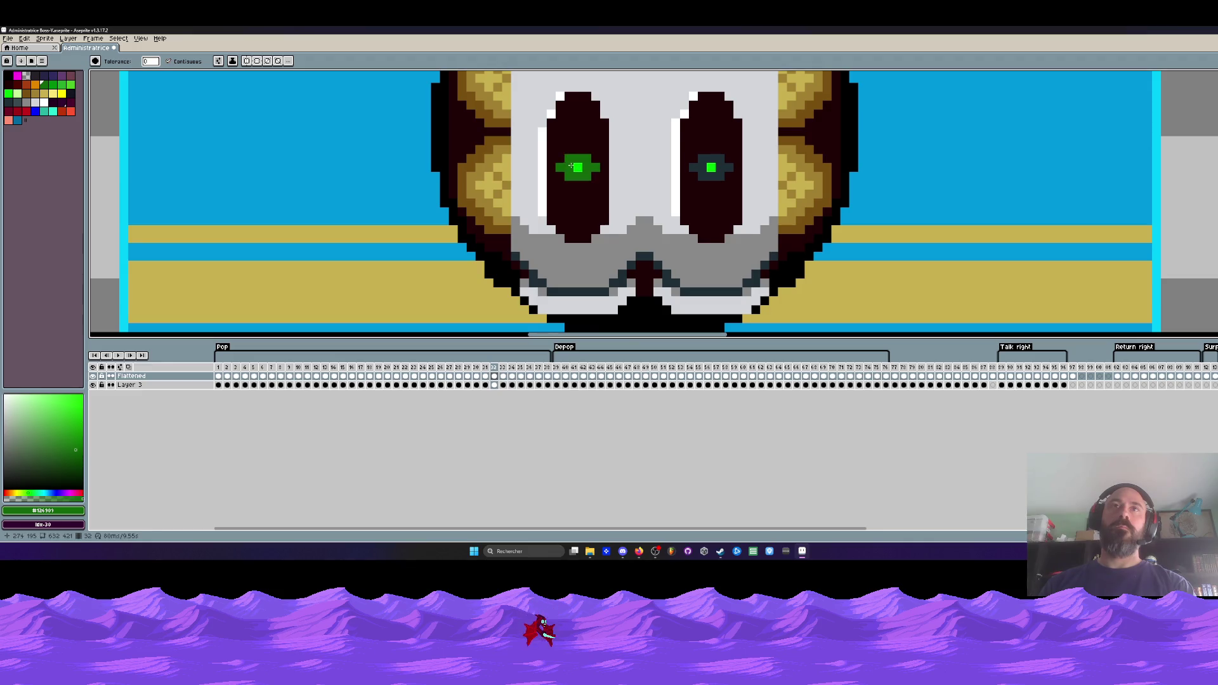
key(comma)
scroll(569, 175, down, 1)
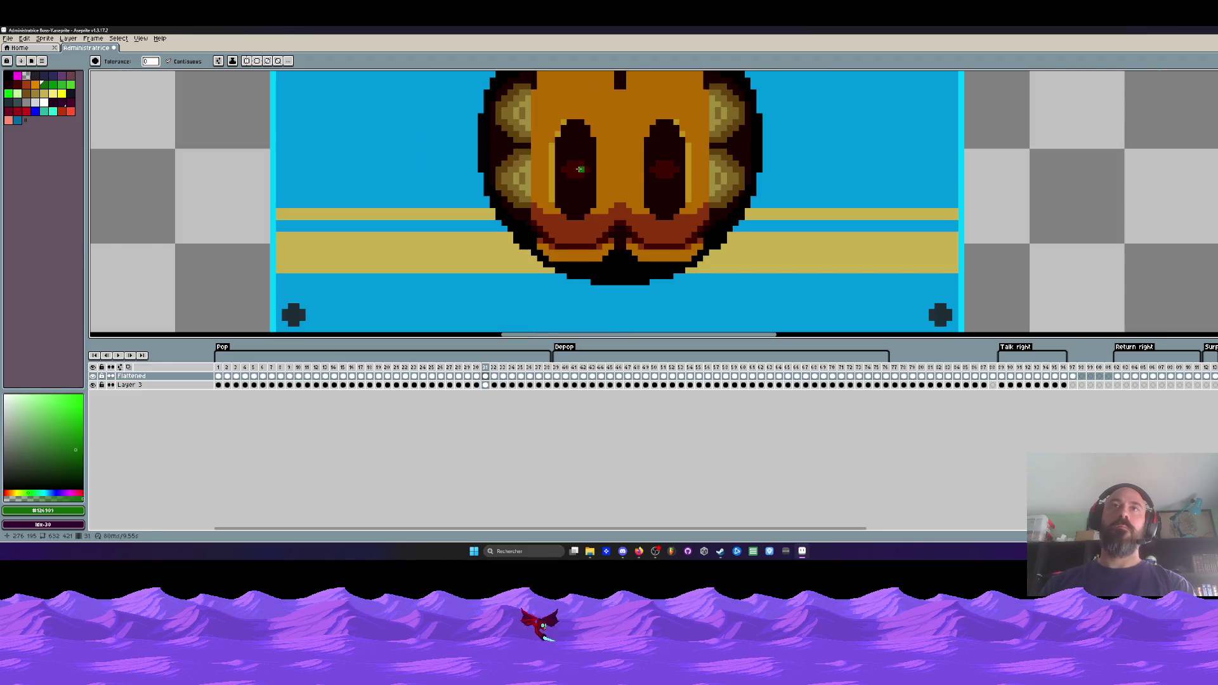
- Bucket-fill the right pupil bright green on each frame from 37 back to 32
key(period)
key(period)
key(period)
key(comma)
click(683, 192)
key(comma)
key(comma)
click(676, 191)
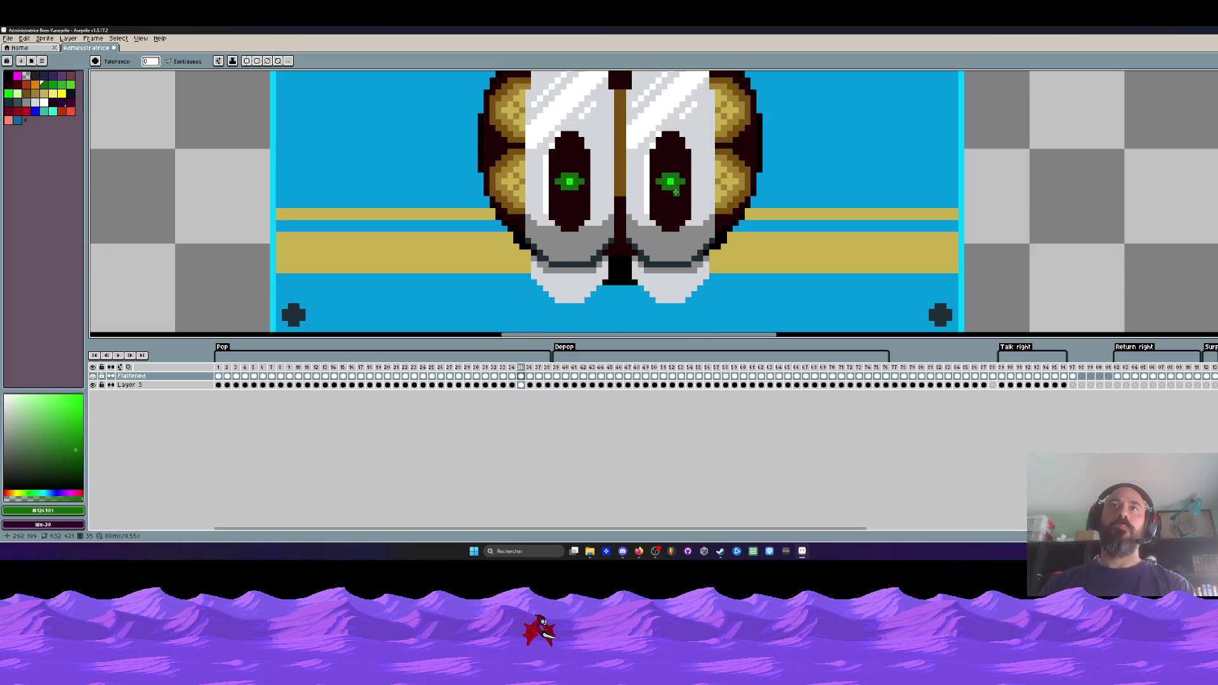
key(comma)
click(675, 187)
key(comma)
click(673, 182)
key(comma)
click(671, 182)
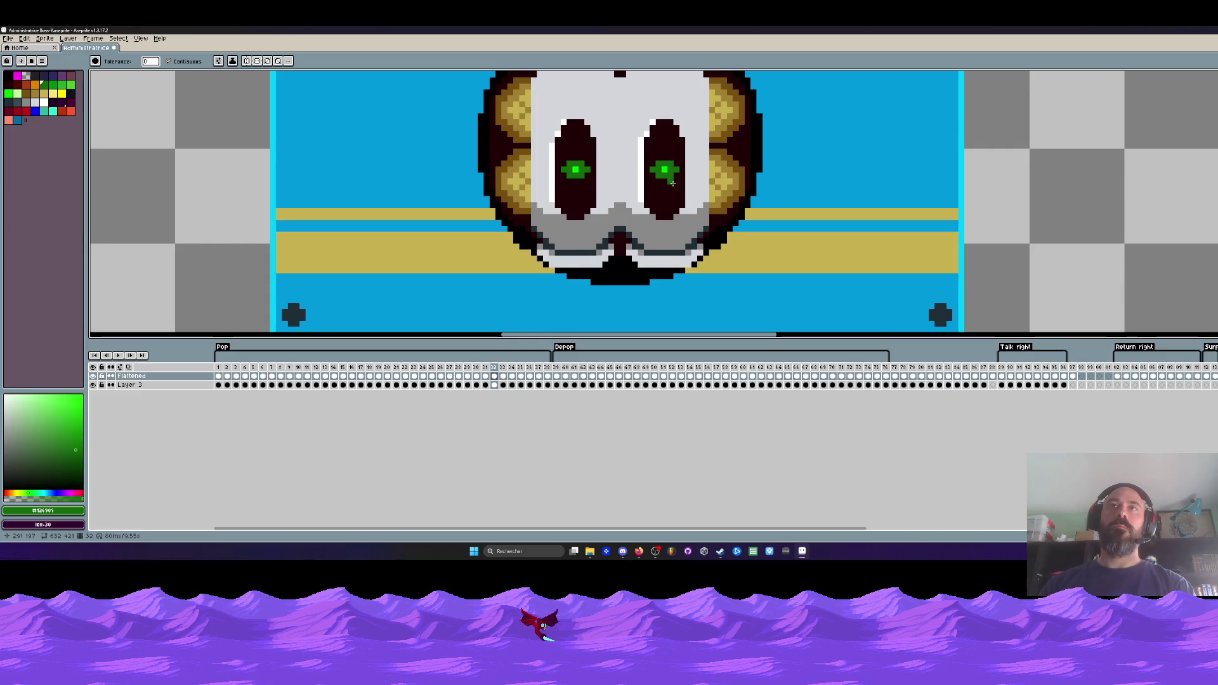
key(comma)
- Compare the orange-face frame 31 with the white-face frame 32
scroll(665, 175, down, 2)
key(comma)
key(comma)
key(period)
key(period)
key(period)
key(comma)
scroll(644, 143, down, 1)
- Sample the face's orange with the Eyedropper as the drawing colour
scroll(644, 142, up, 1)
key(i)
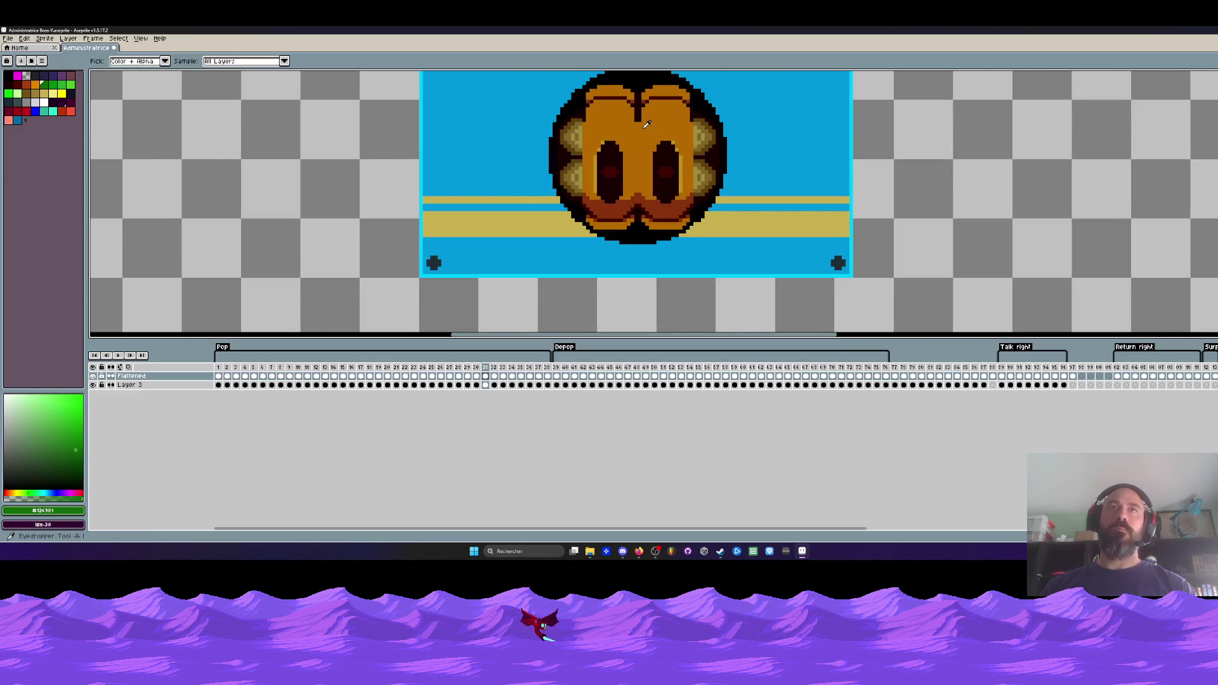
click(644, 142)
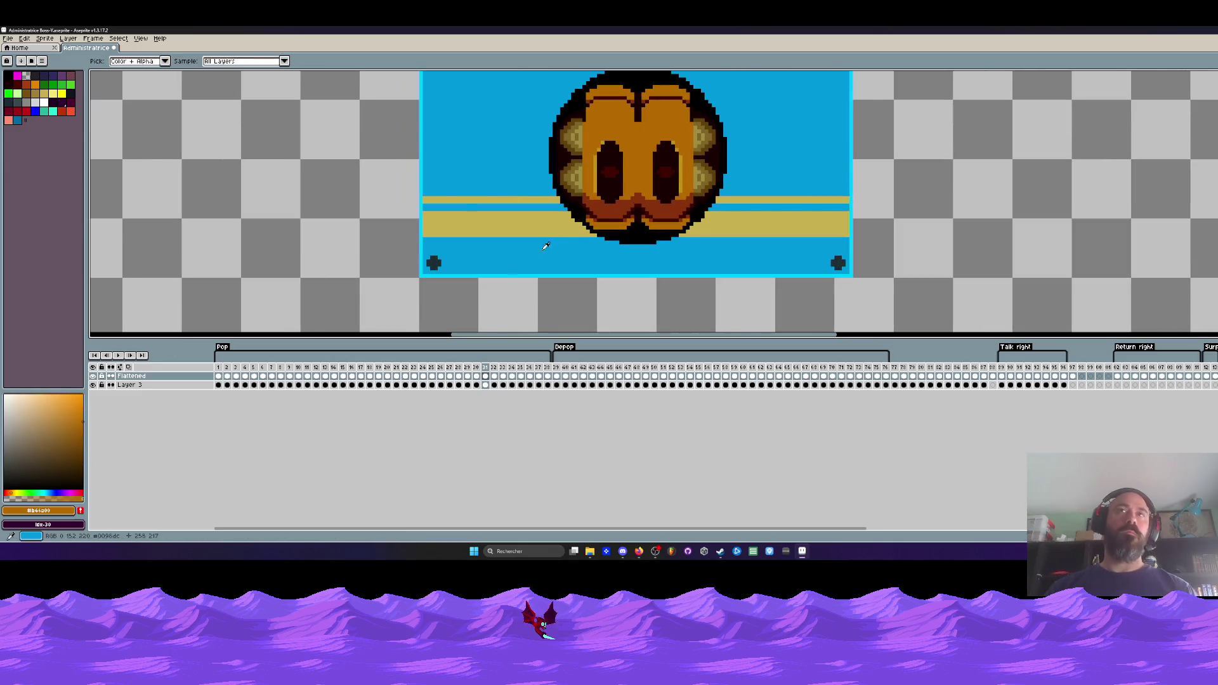
- Step back and forth through the white, orange, black-face and Pop frames, ending on frame 23
key(period)
scroll(649, 164, down, 1)
key(comma)
key(comma)
key(comma)
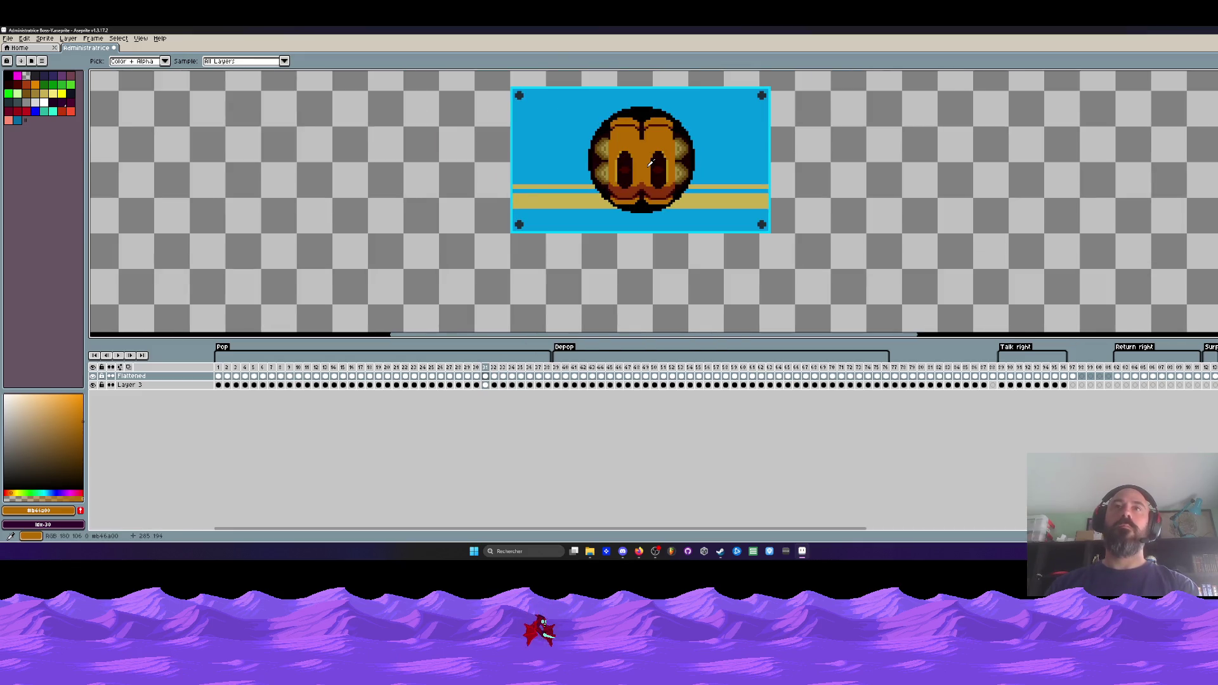
key(period)
key(period)
key(period)
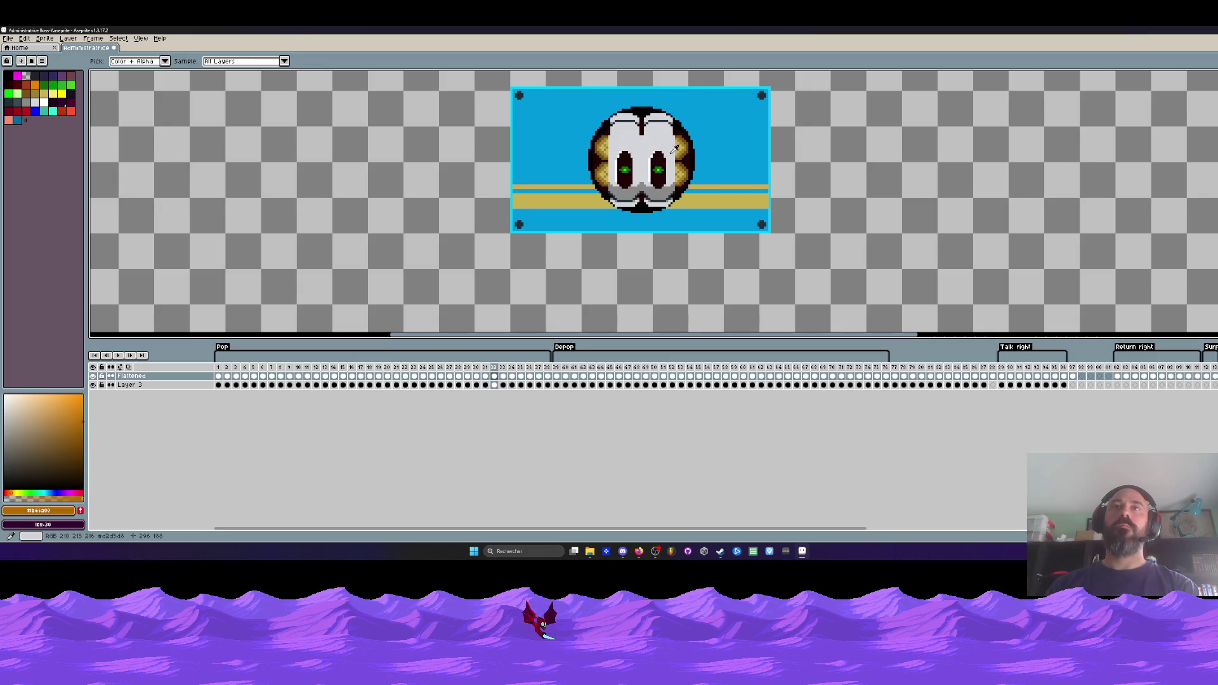
key(comma)
key(period)
key(comma)
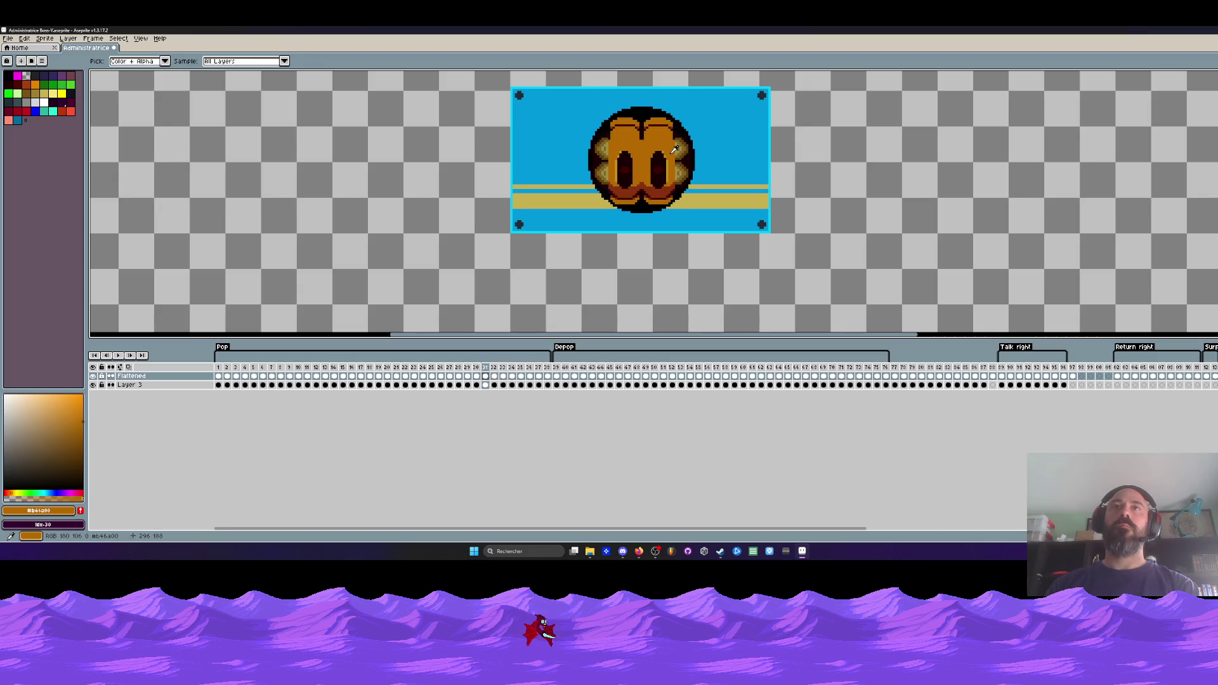
key(comma)
key(comma)
key(comma)
key(period)
key(period)
key(comma)
key(comma)
key(comma)
key(comma)
key(comma)
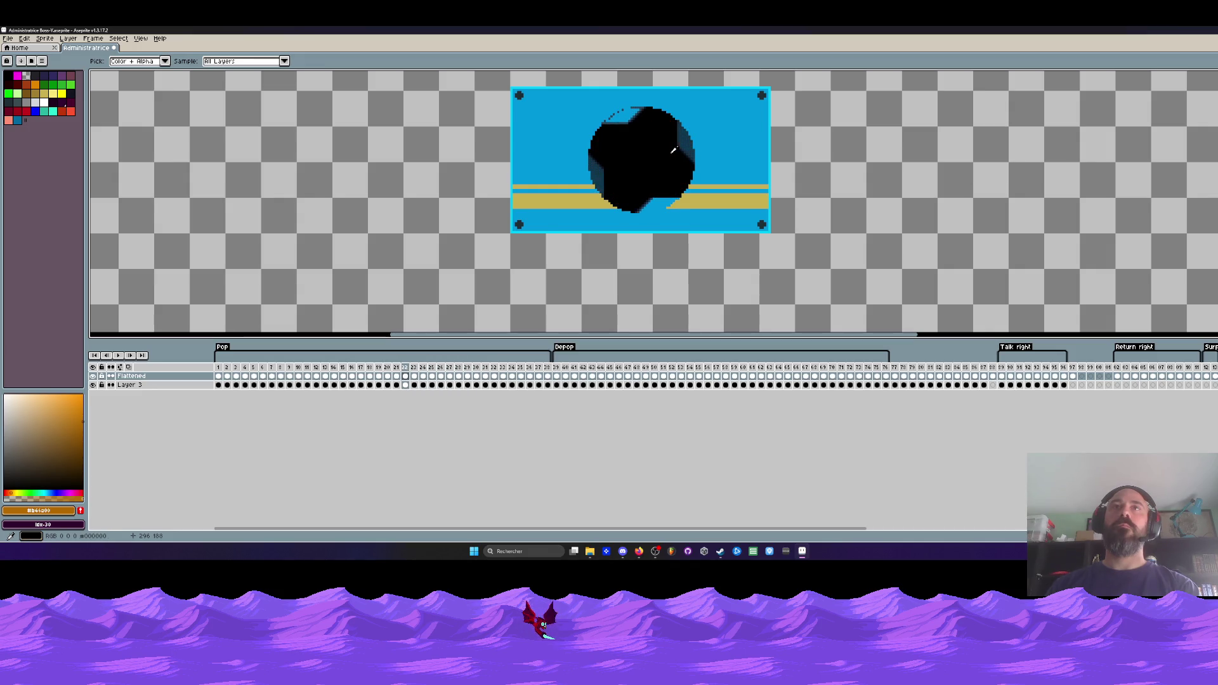
key(comma)
key(comma)
key(comma)
key(period)
key(period)
key(period)
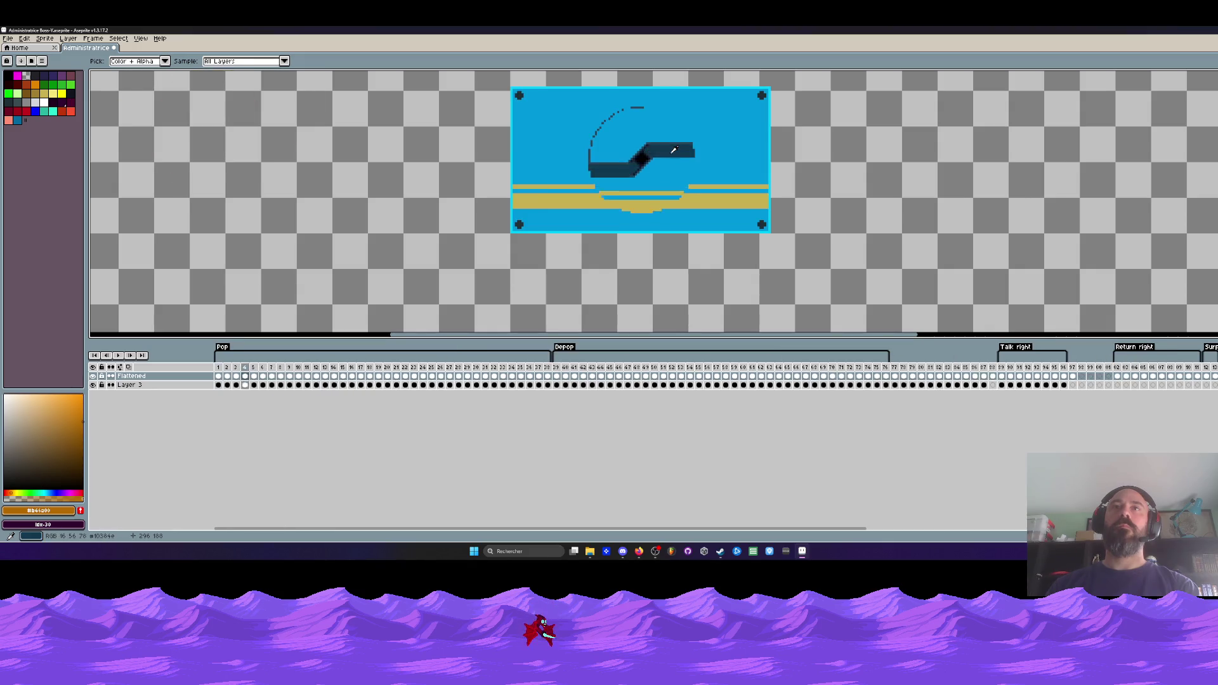
key(period)
key(period)
key(period)
scroll(674, 149, down, 1)
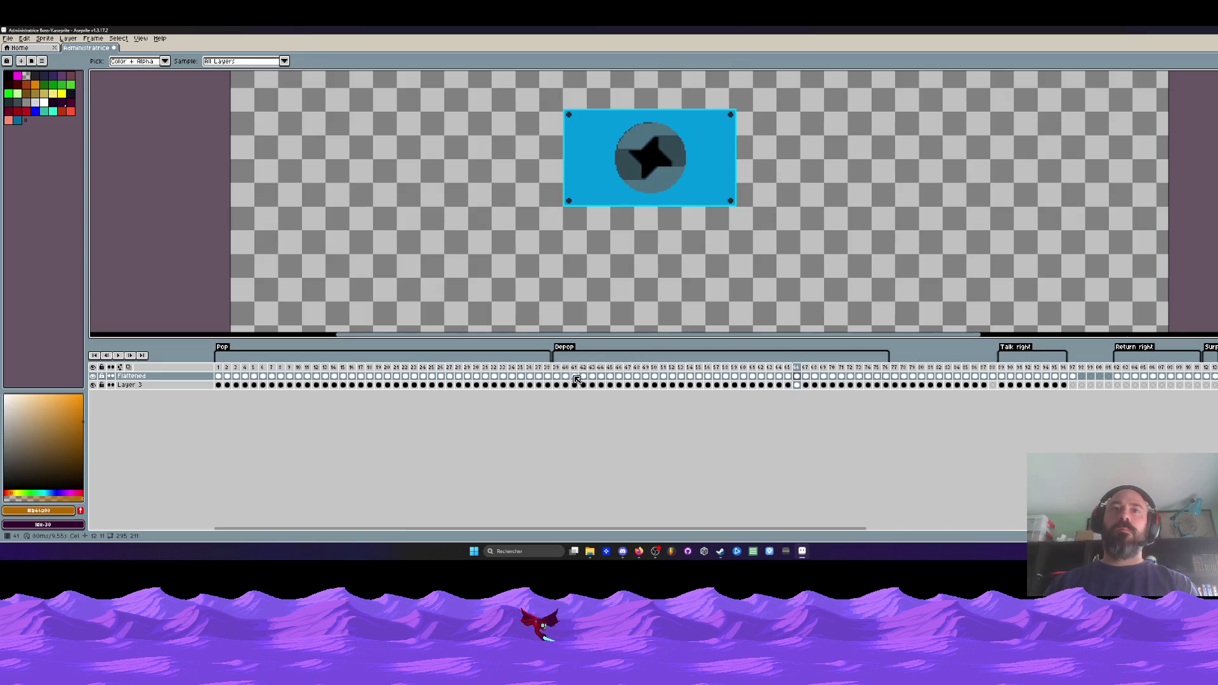
click(549, 371)
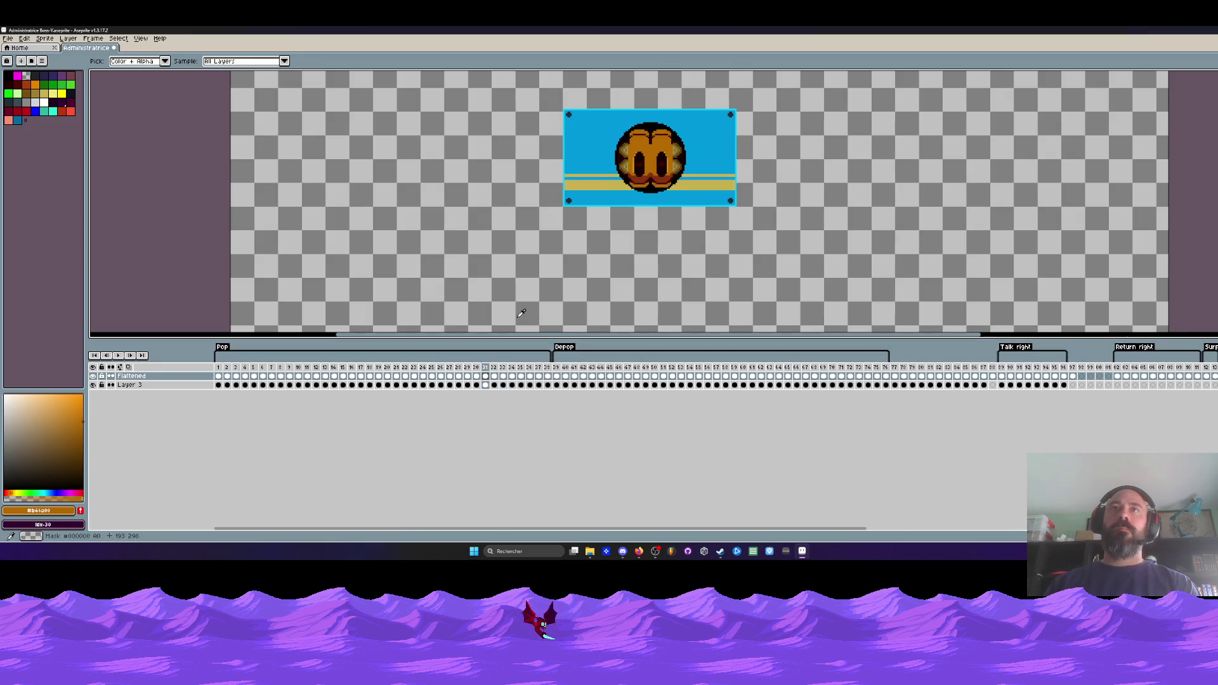
- Marquee-select the Boss-Y head, copy and paste it, then undo the paste
scroll(642, 139, up, 1)
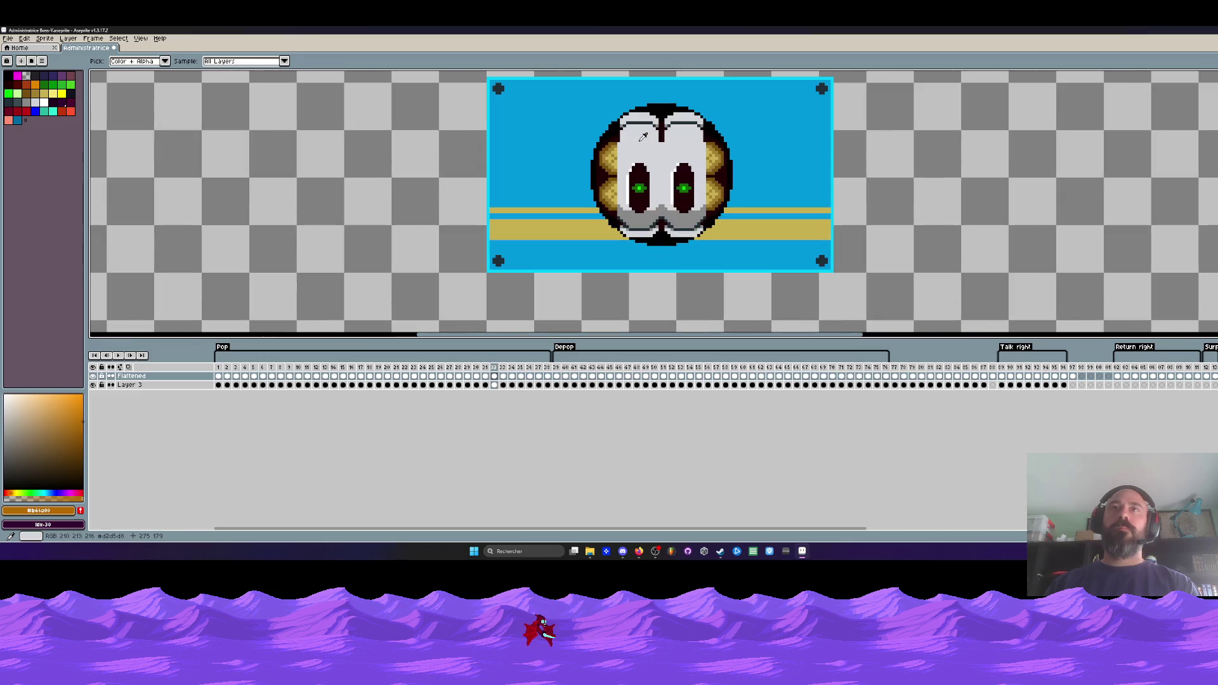
key(m)
drag(596, 93, 737, 274)
mouse_move(571, 93)
mouse_down()
mouse_move(713, 185)
mouse_move(766, 271)
mouse_up()
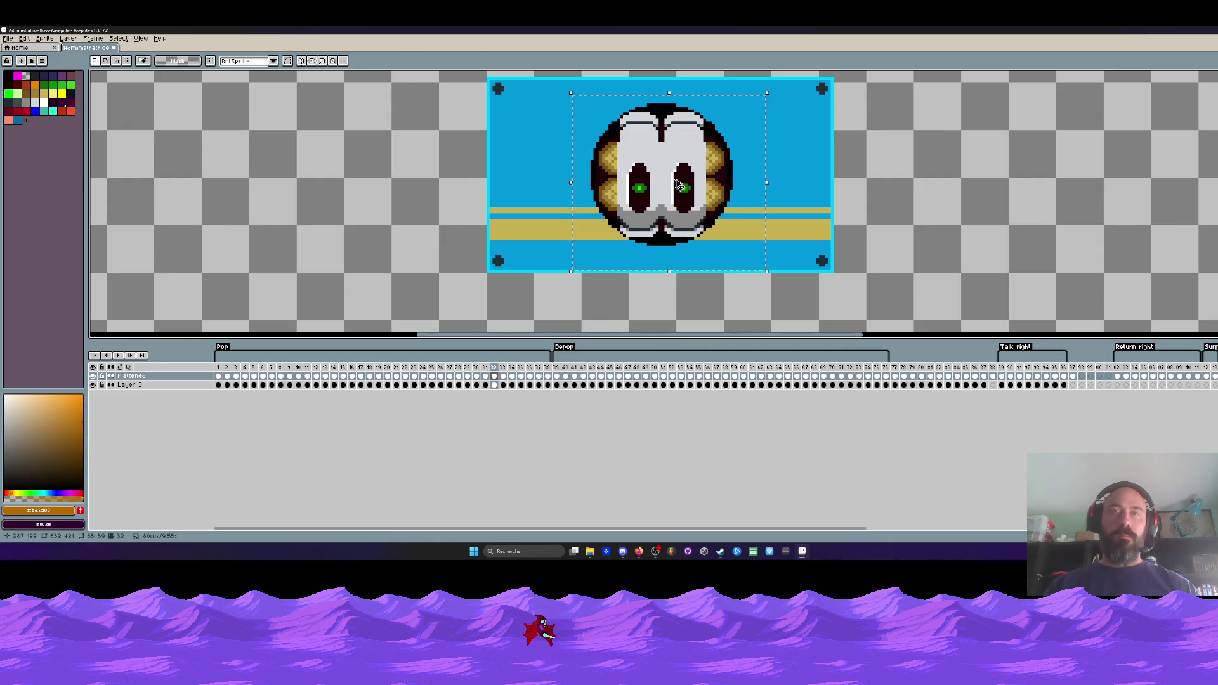
key(ctrl+c)
key(ctrl+v)
key(Return)
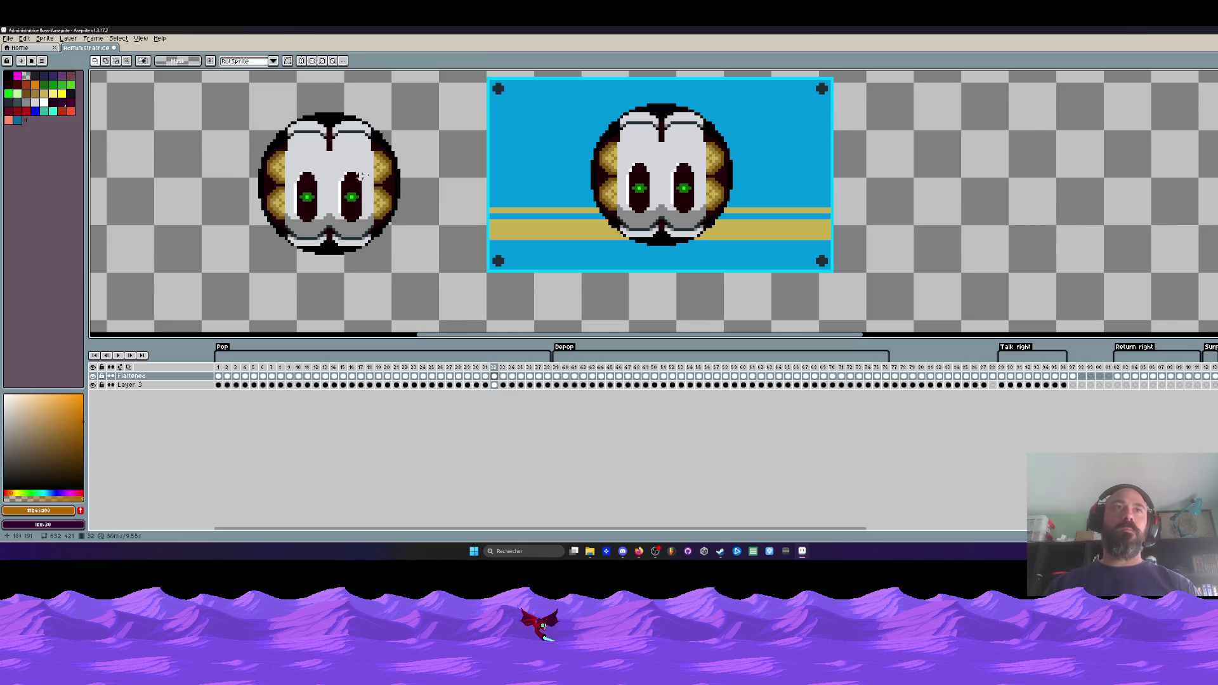
scroll(405, 164, down, 1)
key(ctrl+z)
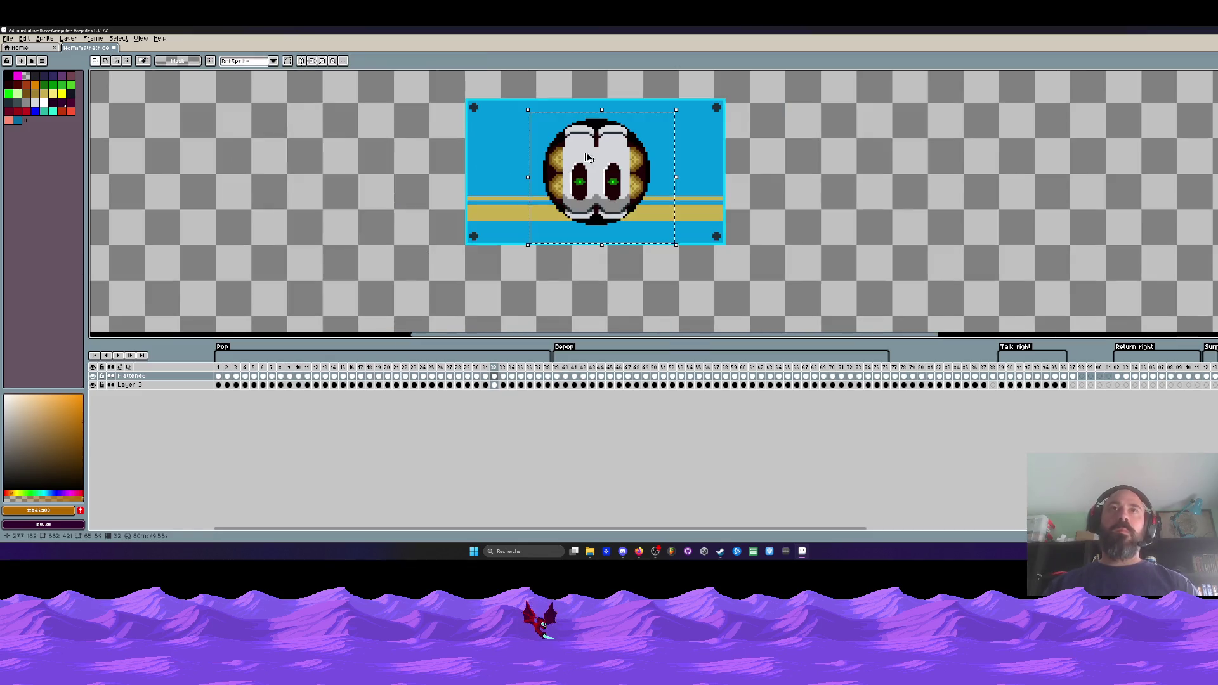
- Compare the orange and white face frames and sample the white face's light grey
key(Left)
scroll(584, 151, up, 1)
key(Right)
key(Left)
key(Right)
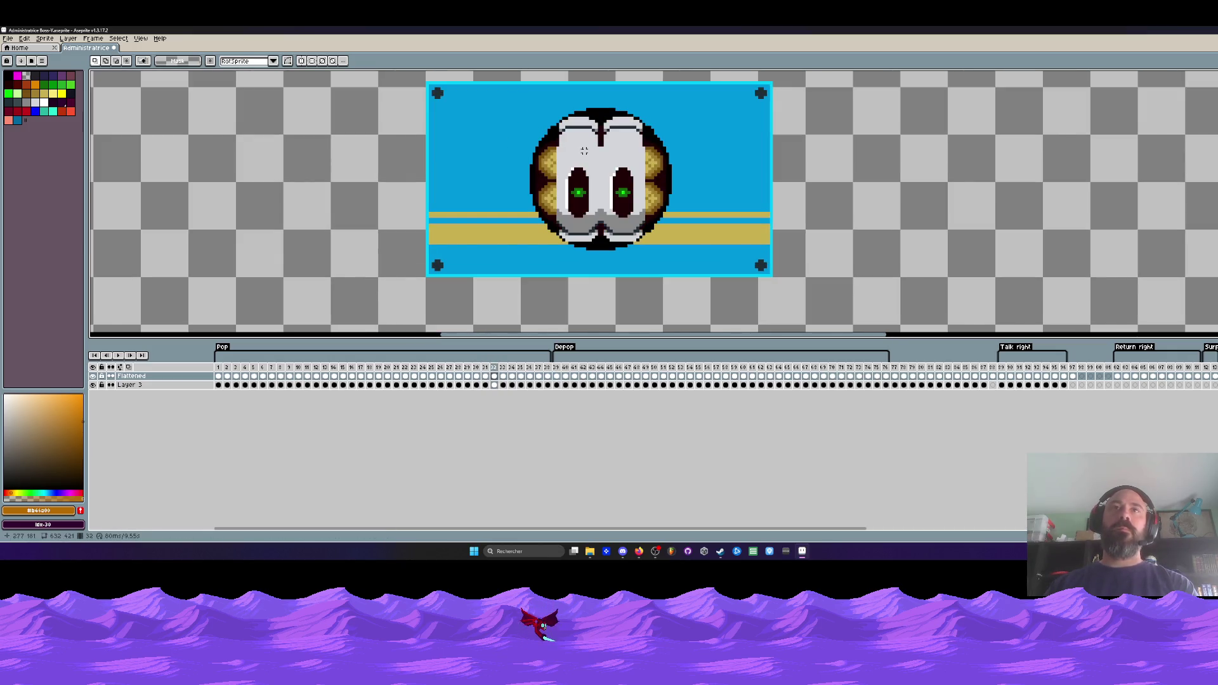
key(i)
click(584, 151)
key(Left)
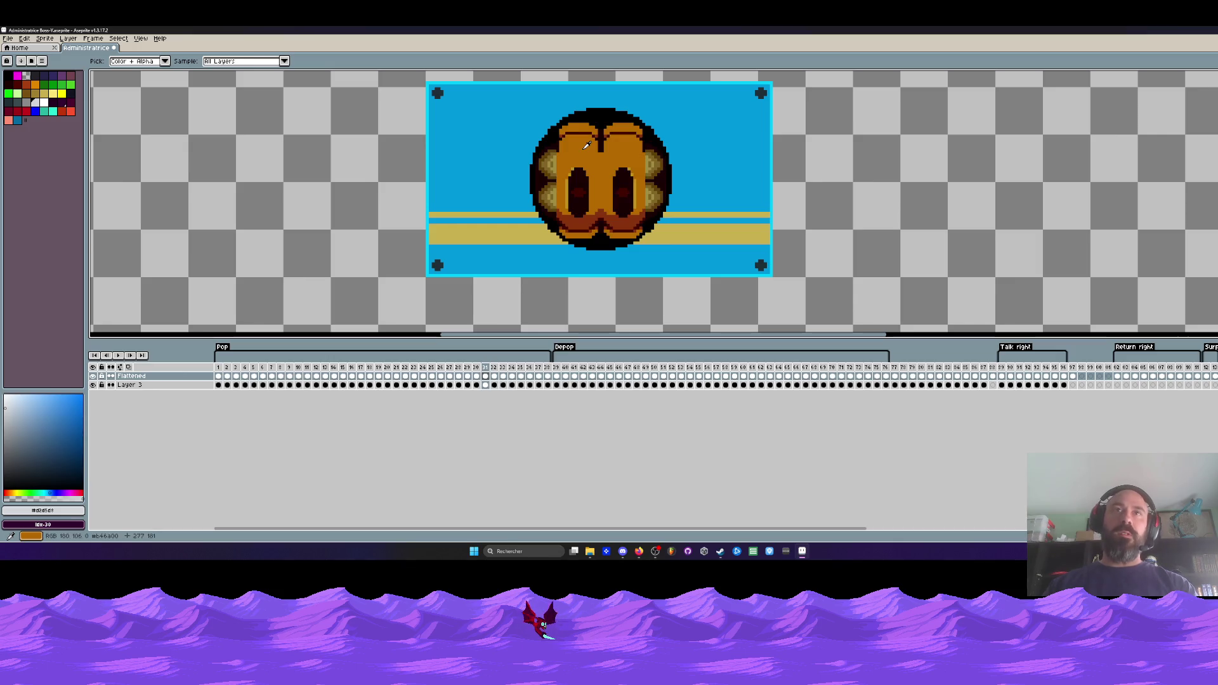
- Select around the face on frame 31, sample its gold, and return to frame 31 with the marquee
key(m)
drag(499, 112, 708, 286)
scroll(587, 167, up, 1)
key(i)
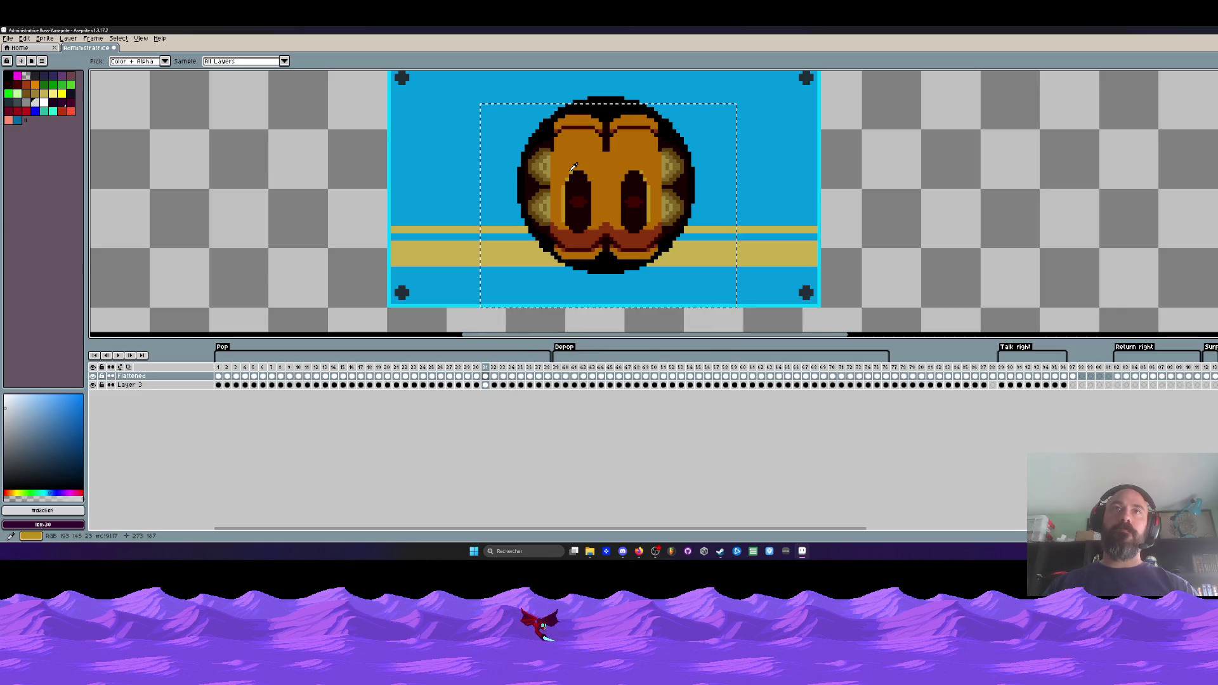
click(576, 166)
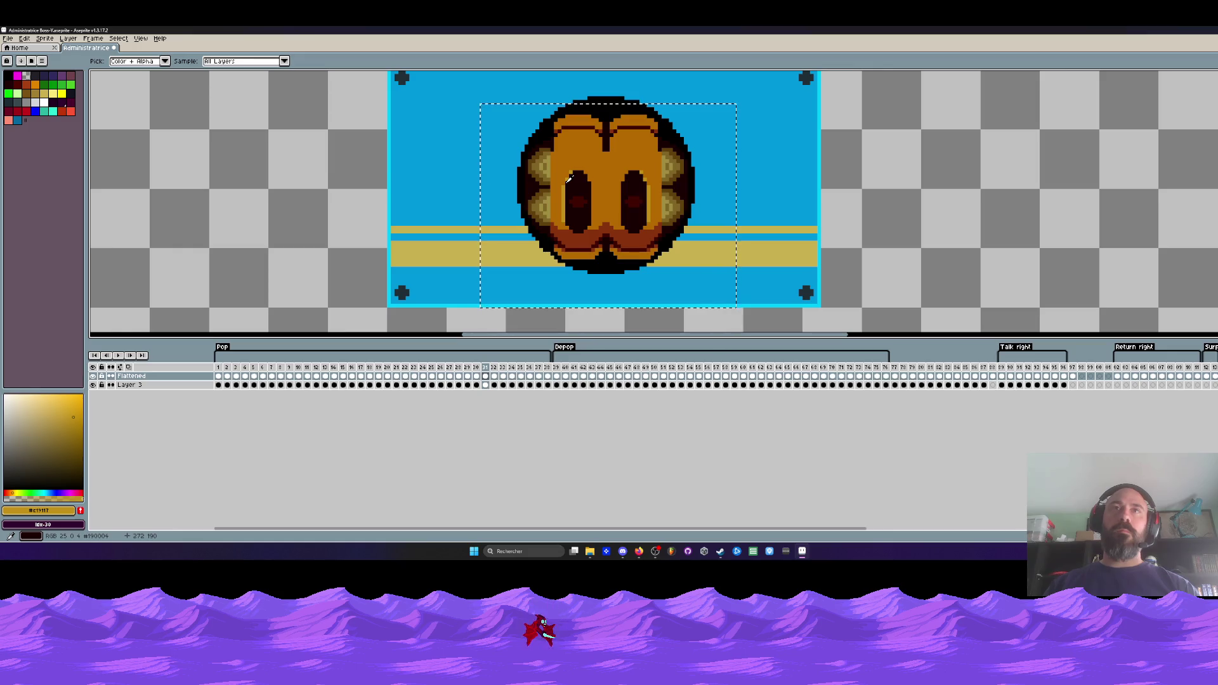
scroll(569, 180, down, 1)
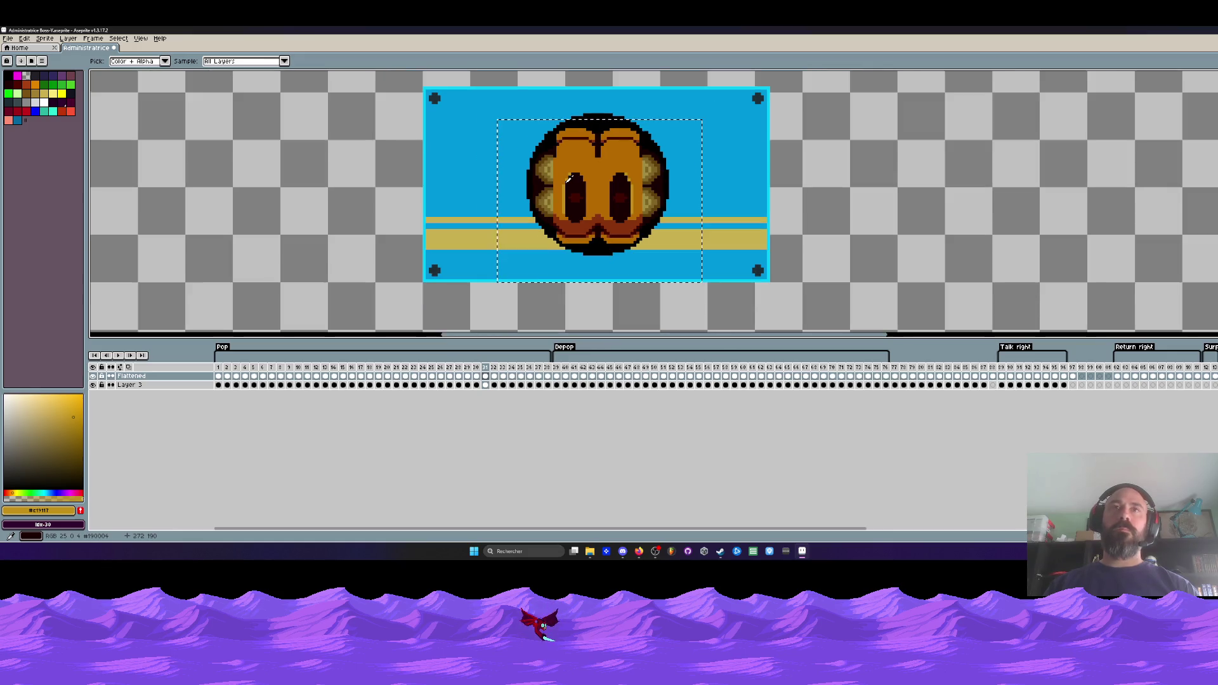
scroll(569, 180, down, 1)
scroll(567, 179, up, 1)
scroll(569, 179, down, 1)
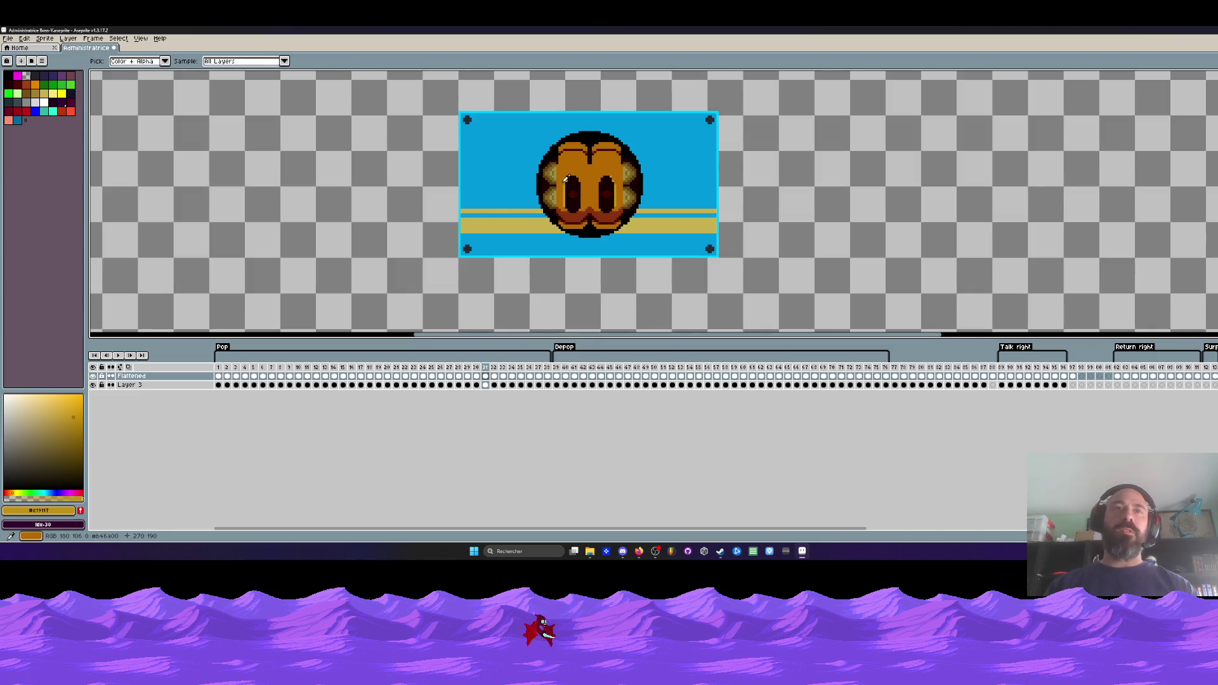
key(Right)
key(m)
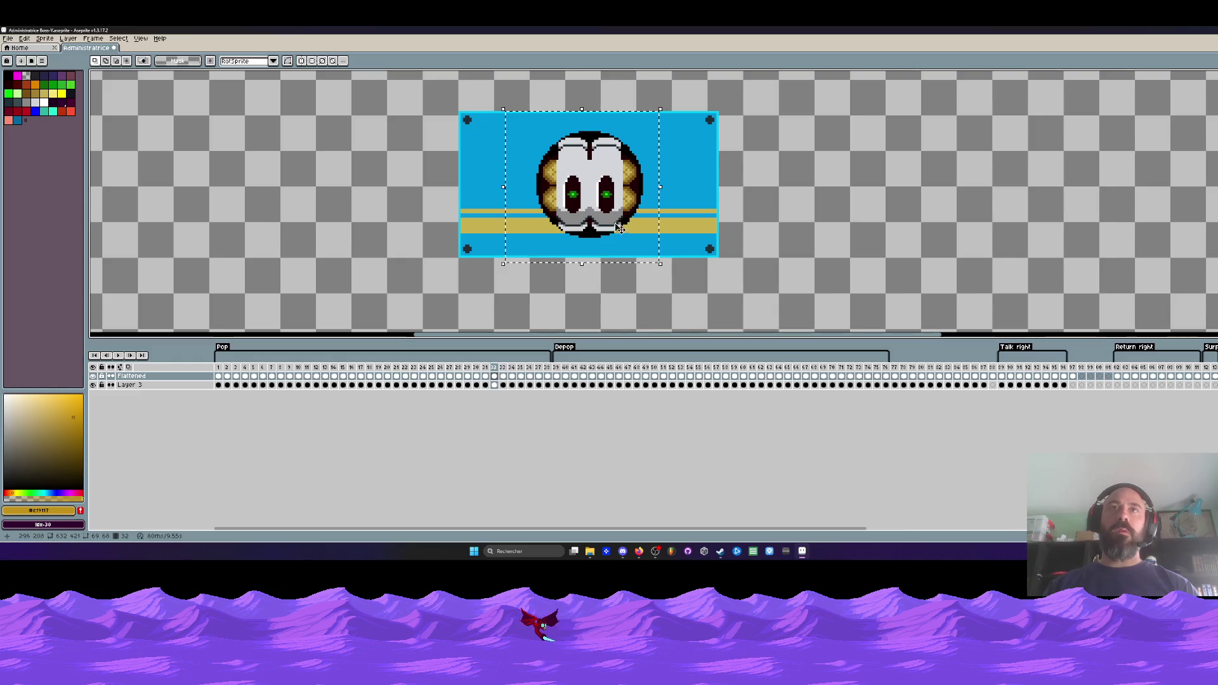
key(Left)
scroll(380, 190, up, 1)
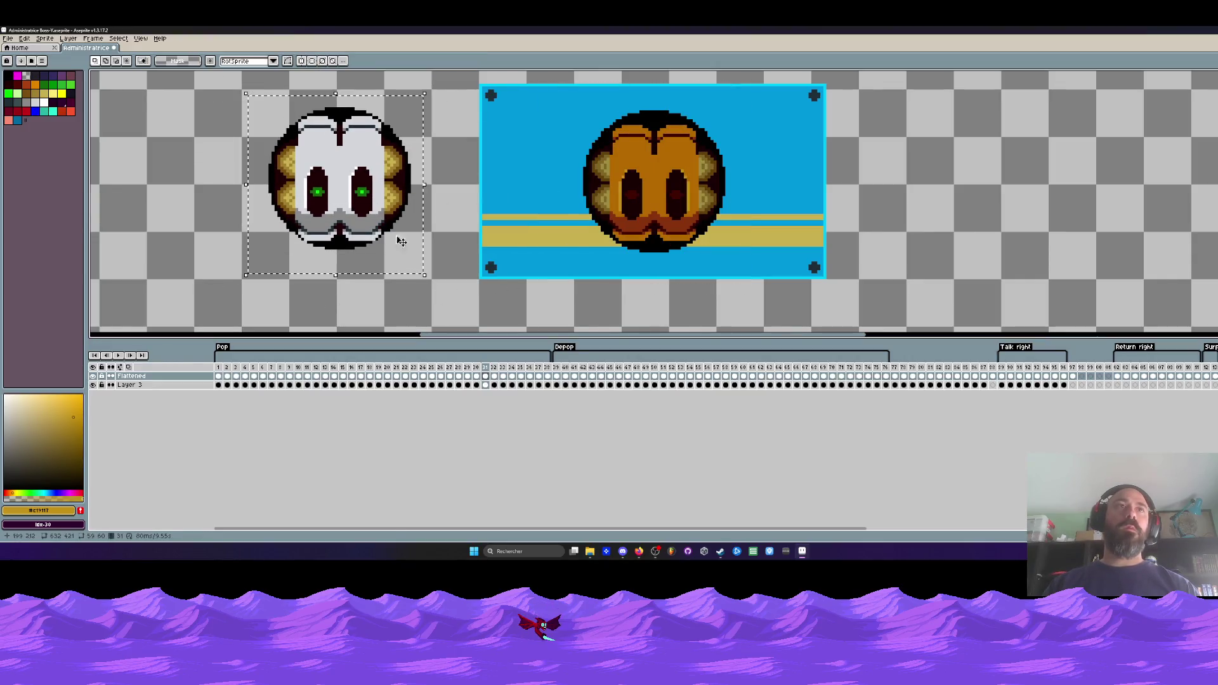
- Darken the pasted face copy on frame 31 to brightness -20, then go to frame 30
click(24, 39)
mouse_move(72, 230)
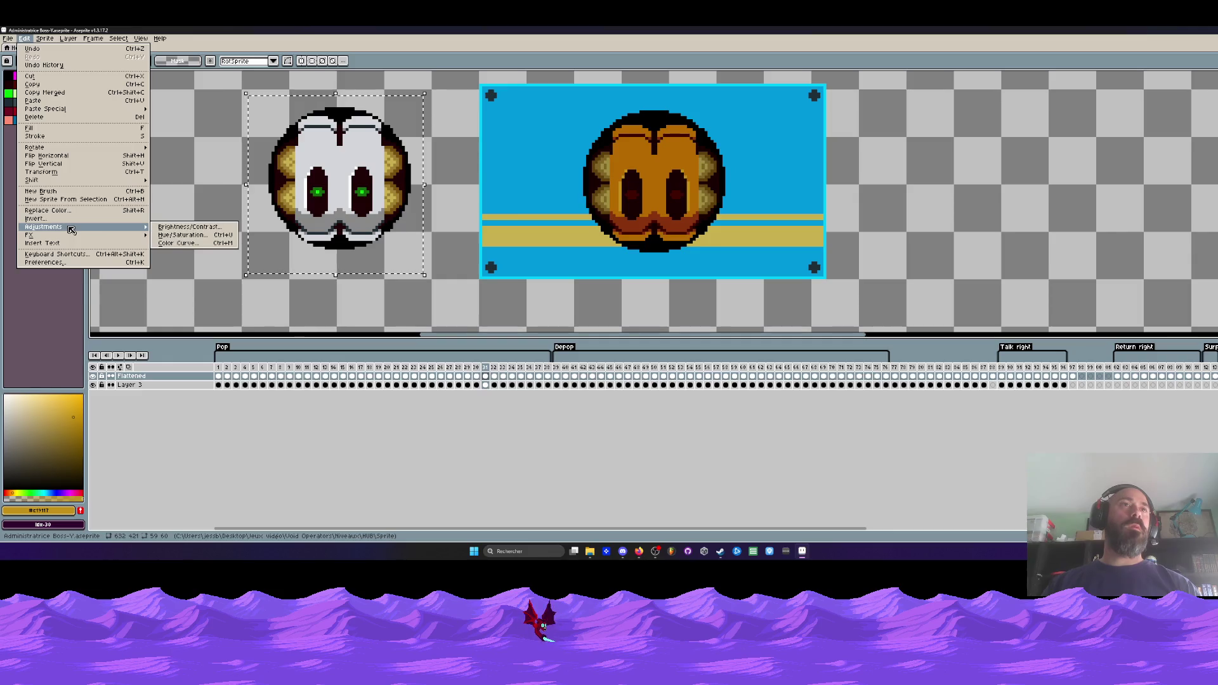
click(178, 229)
drag(118, 210, 108, 211)
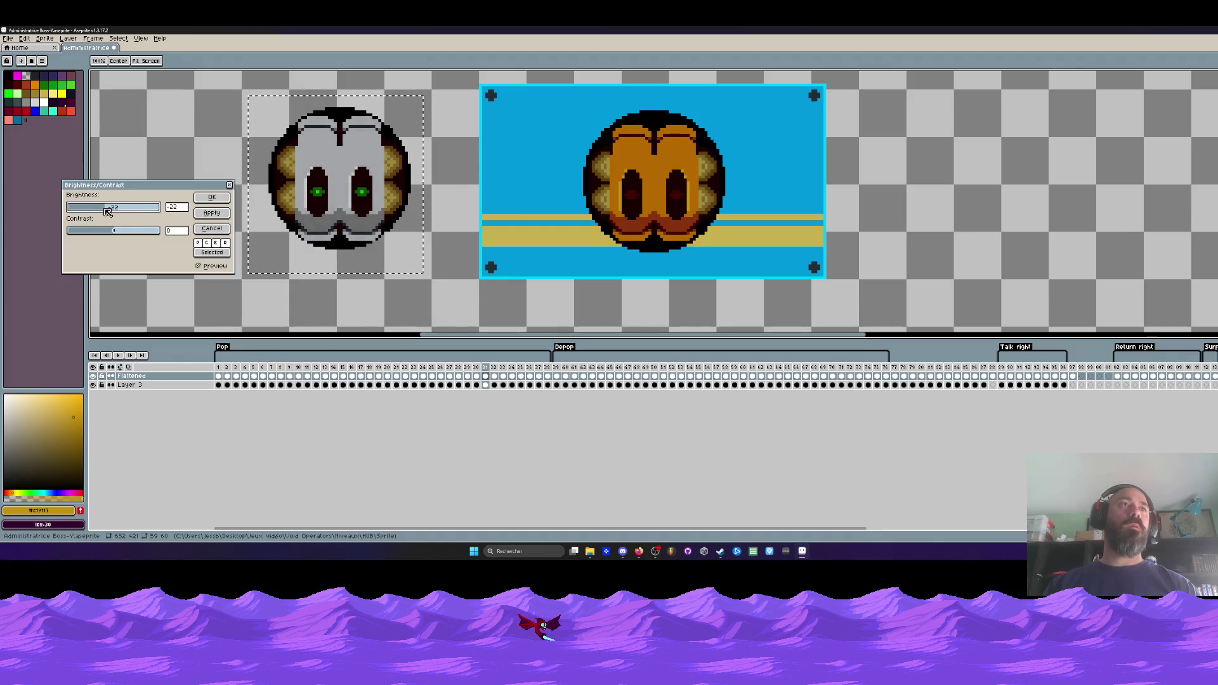
key(BackSpace)
key(BackSpace)
text(2)
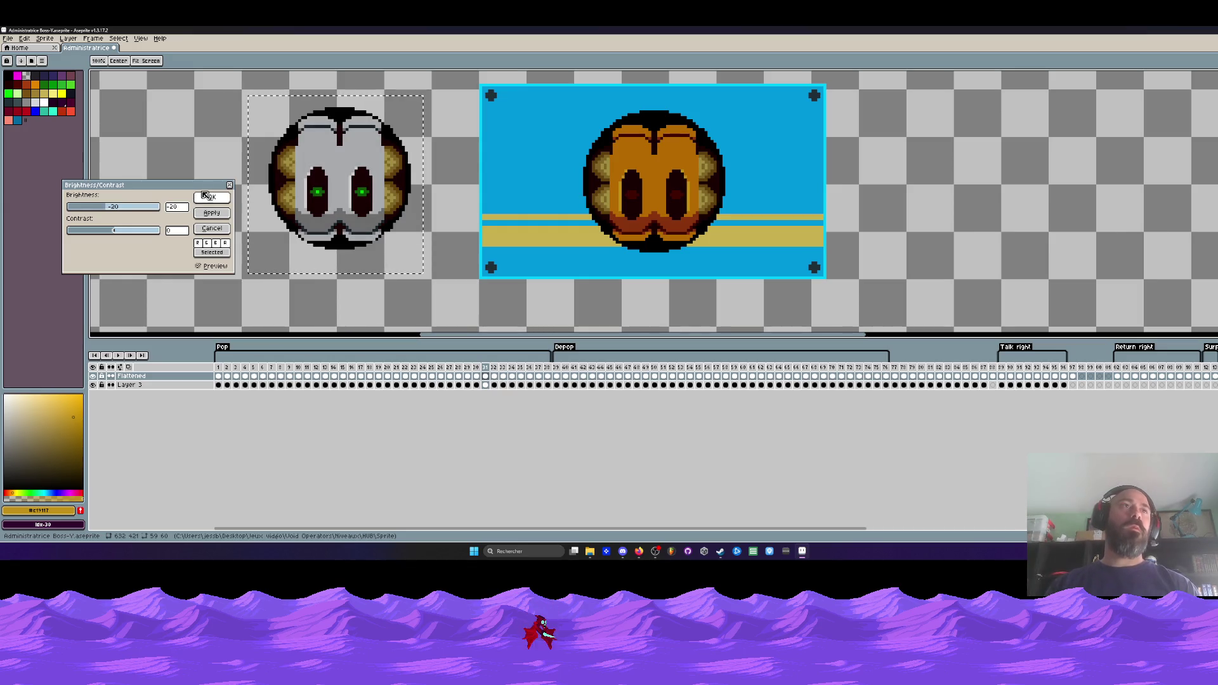
click(211, 199)
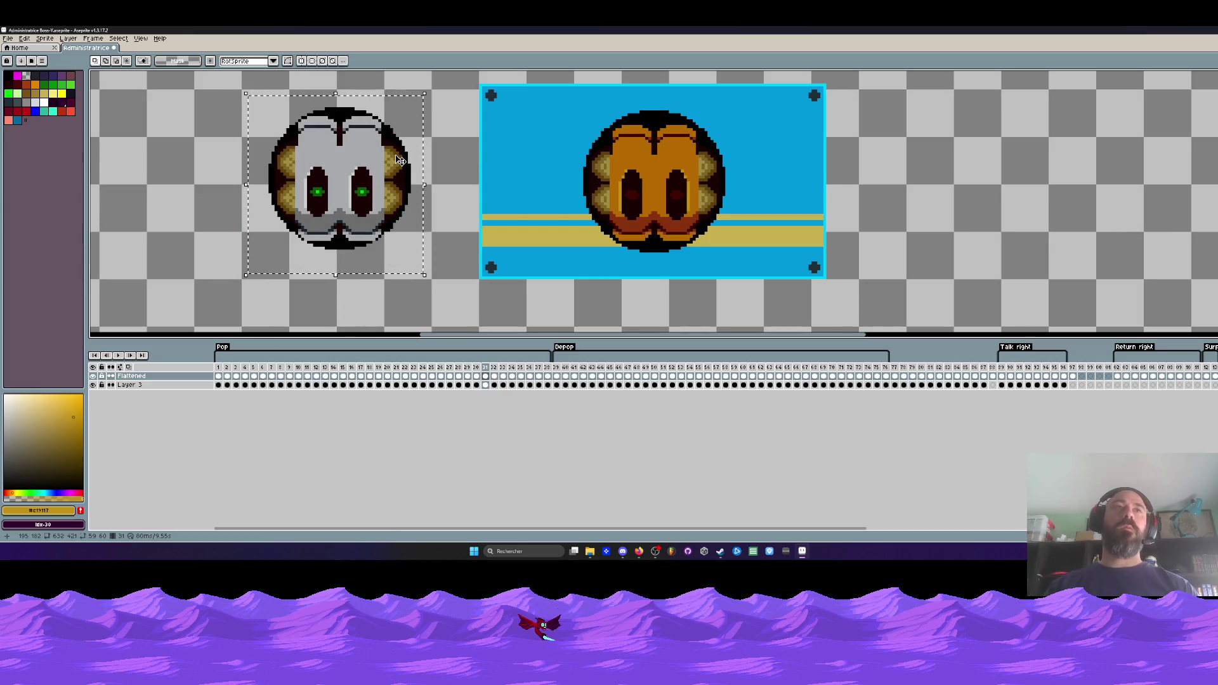
scroll(399, 160, down, 1)
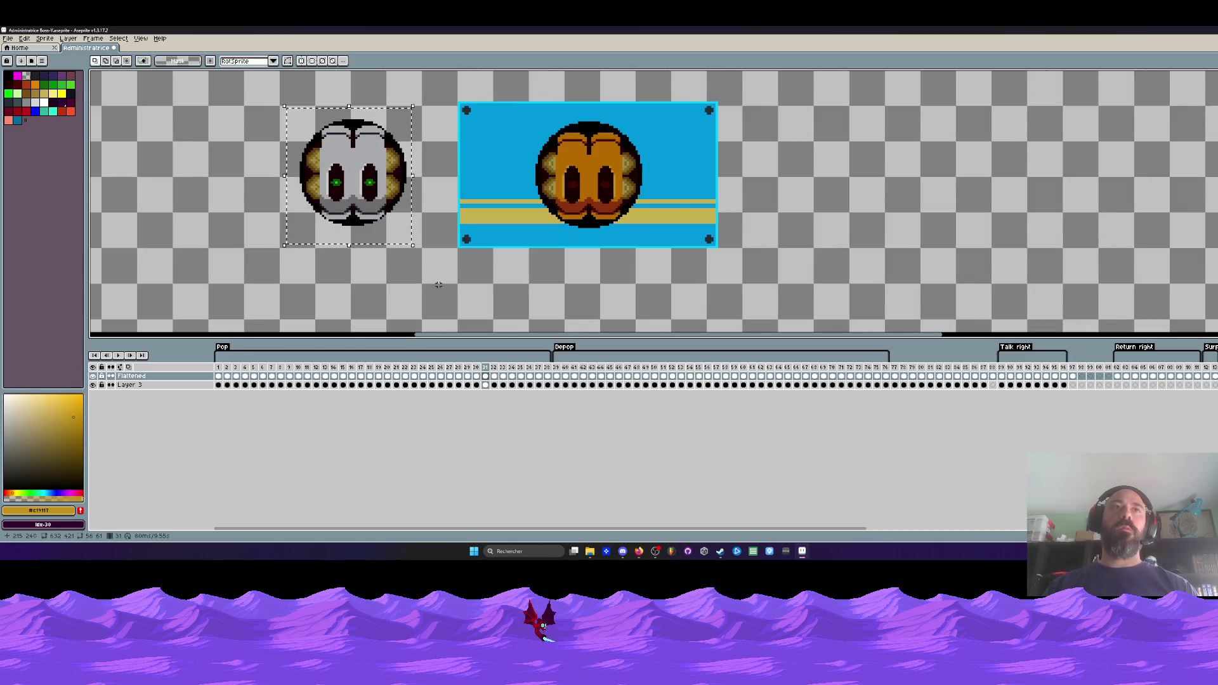
click(476, 376)
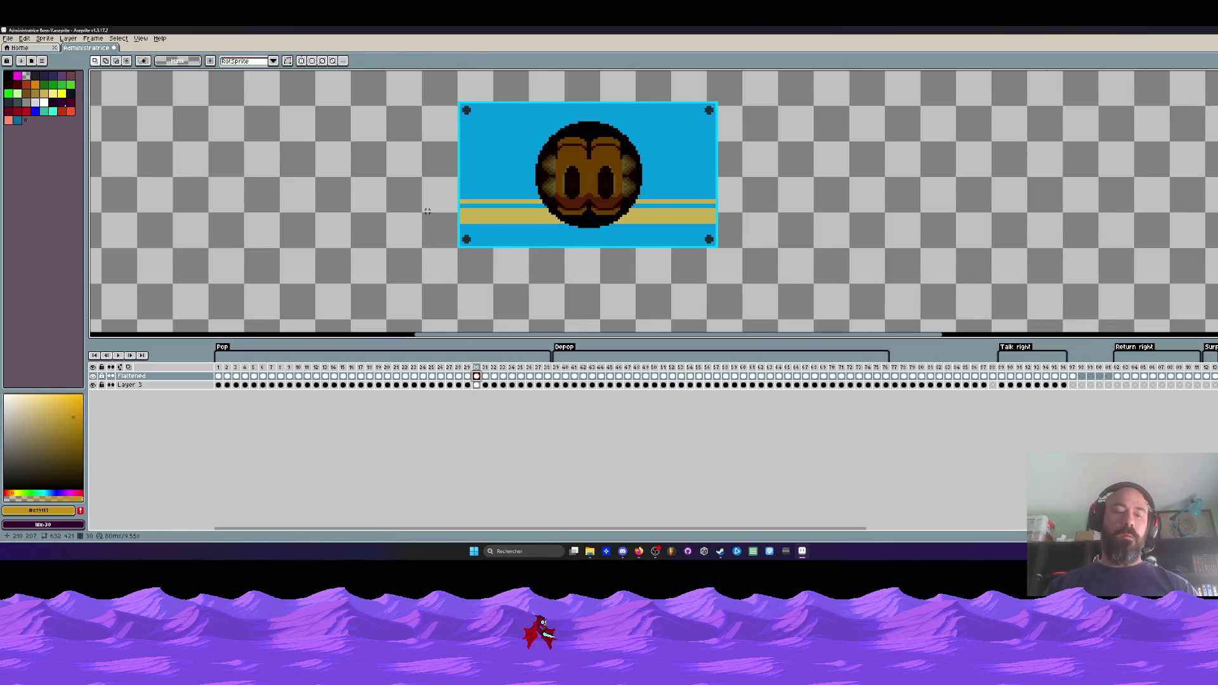
- Paste the face left of the box on frame 30 and darken it to brightness -50
key(ctrl+v)
drag(595, 200, 348, 200)
drag(249, 99, 355, 175)
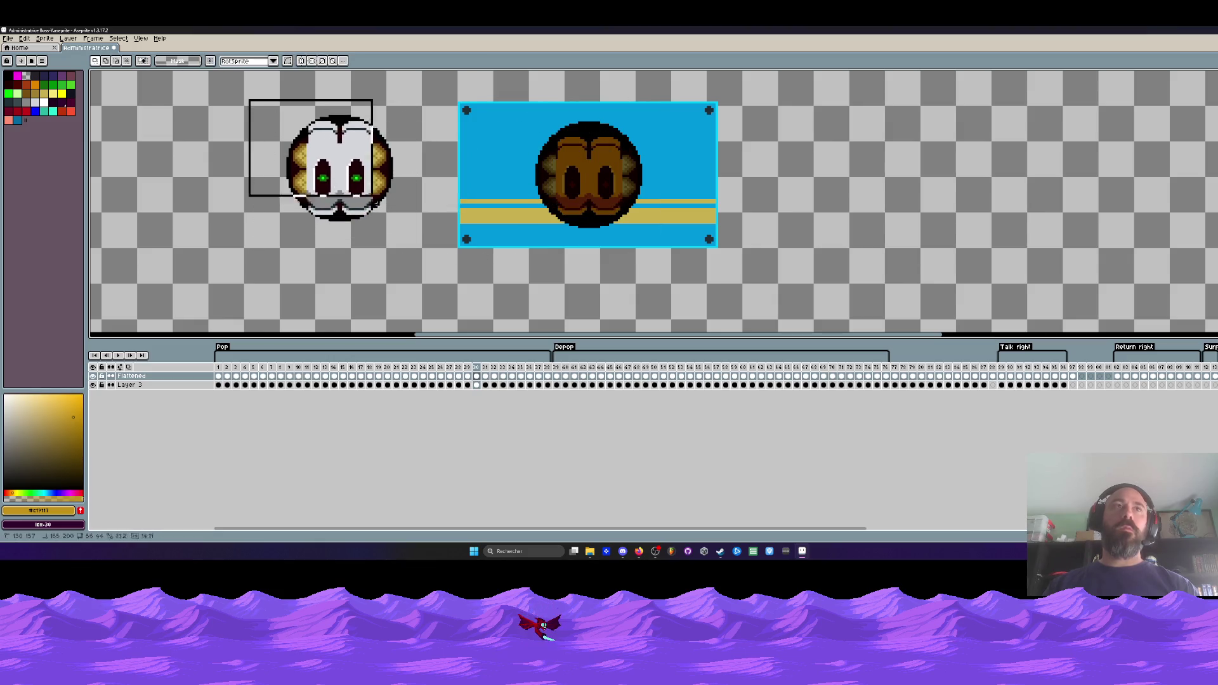
click(24, 39)
mouse_move(60, 227)
click(163, 227)
drag(116, 211, 96, 209)
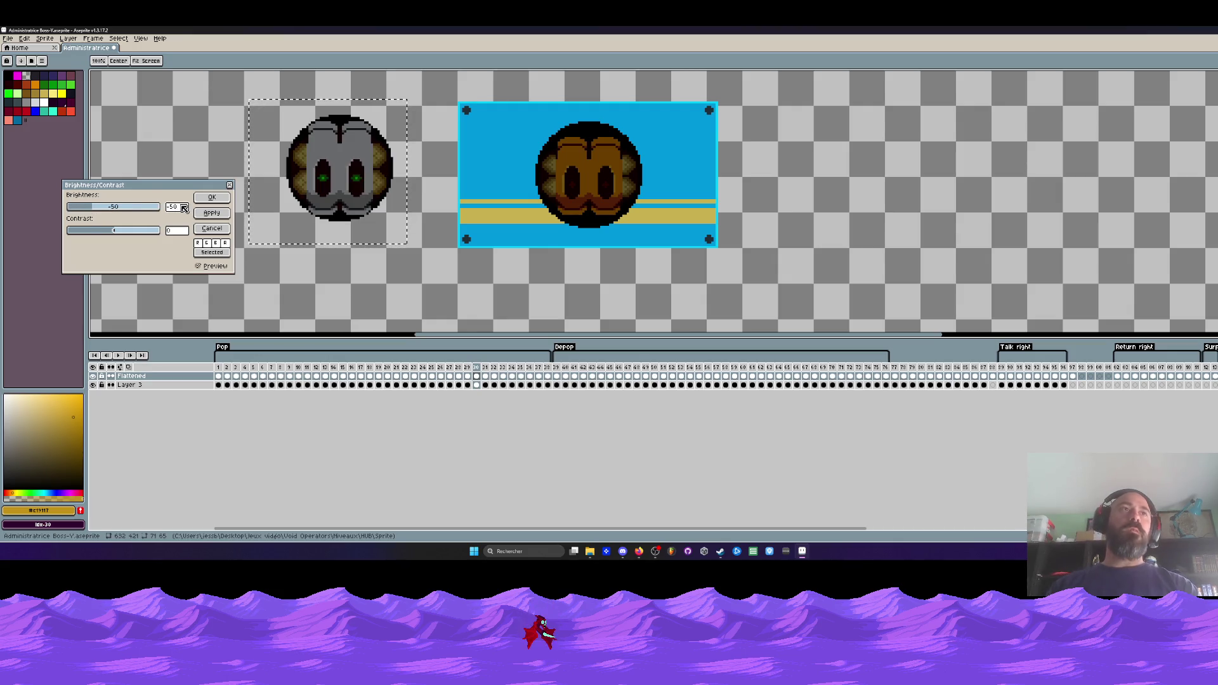
click(212, 197)
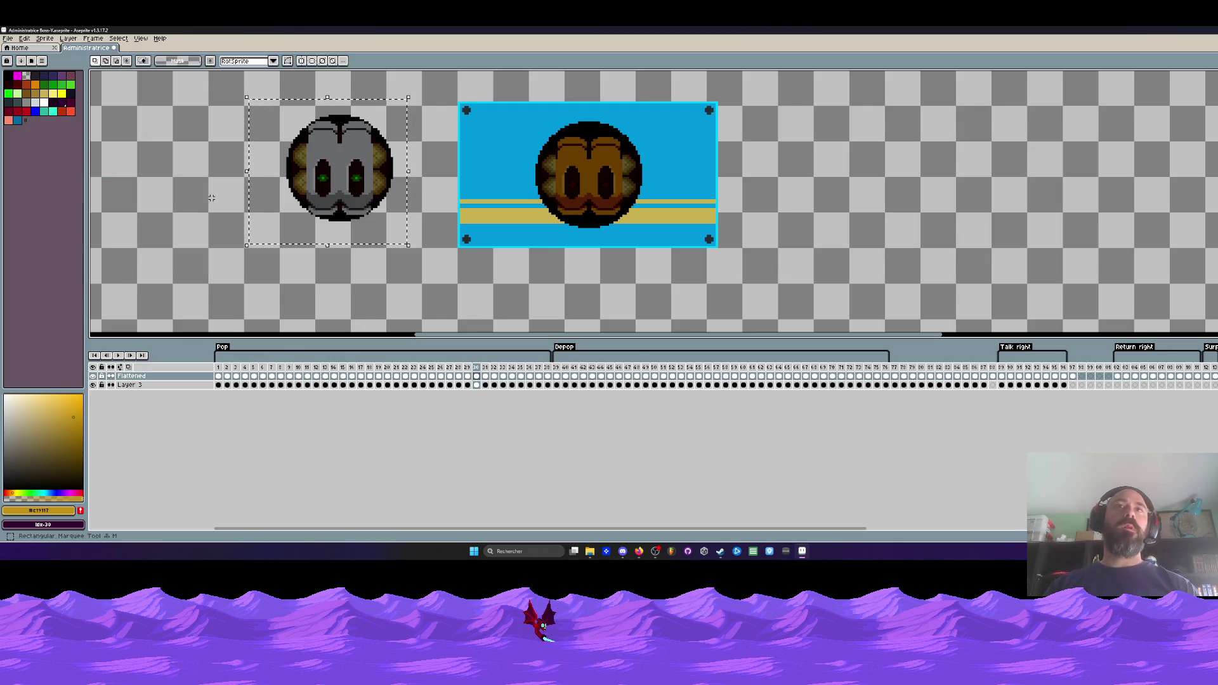
click(467, 376)
- Paste the face left of the box on frame 29 and darken it to brightness -82
key(ctrl+v)
drag(588, 174, 318, 178)
drag(232, 114, 387, 264)
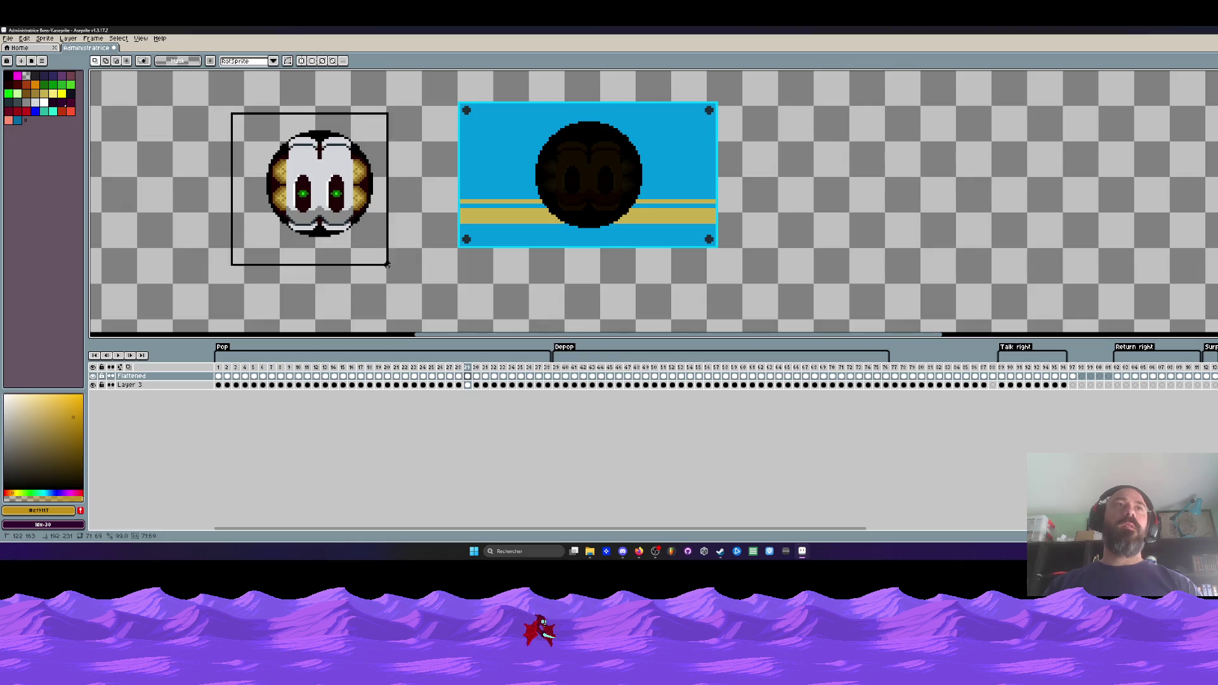
click(24, 38)
mouse_move(72, 227)
click(163, 227)
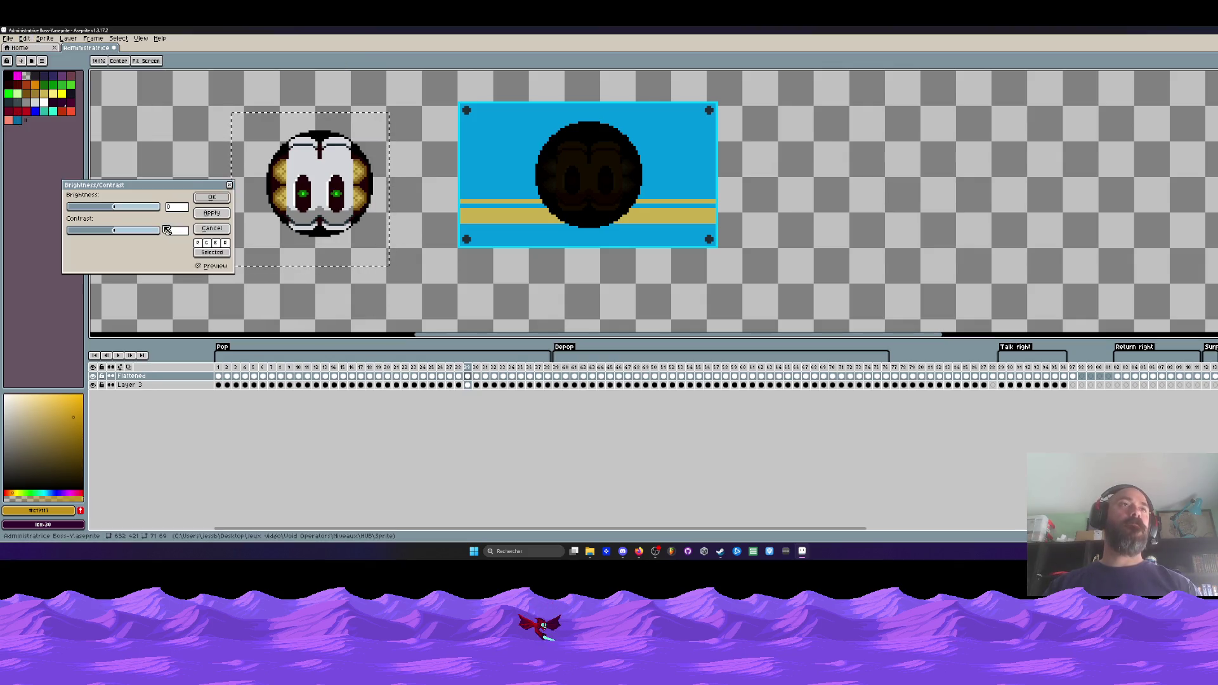
mouse_move(115, 211)
mouse_down()
mouse_move(71, 213)
mouse_move(82, 214)
mouse_up()
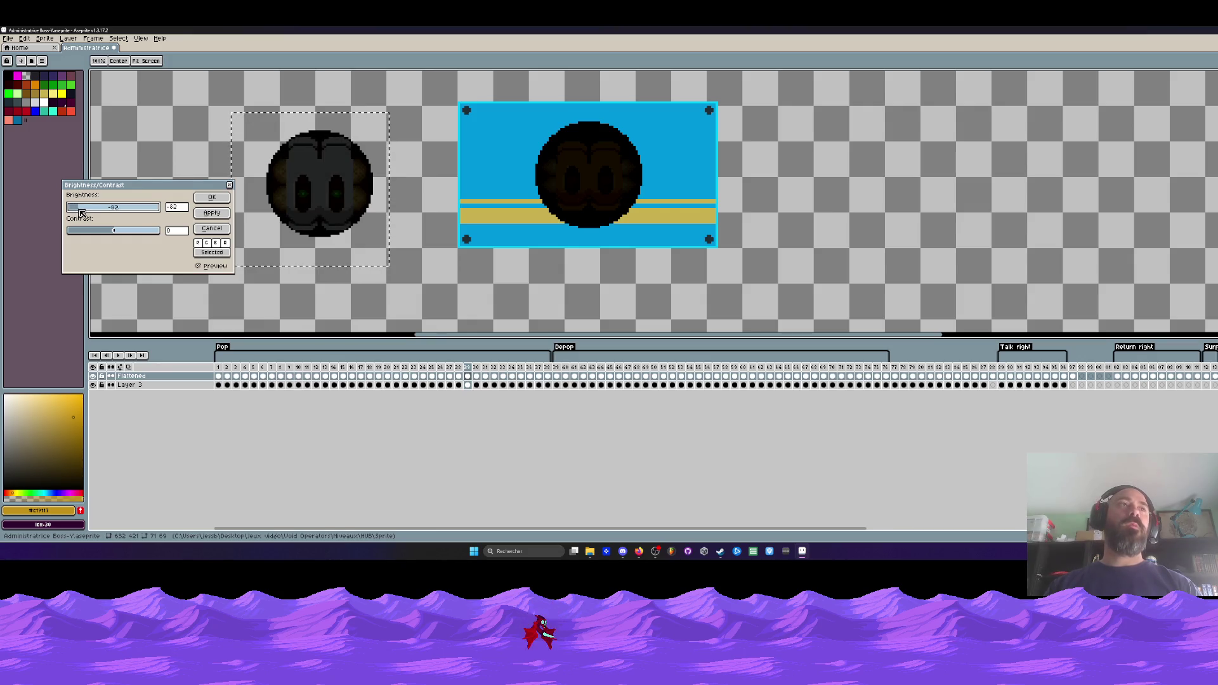
click(212, 197)
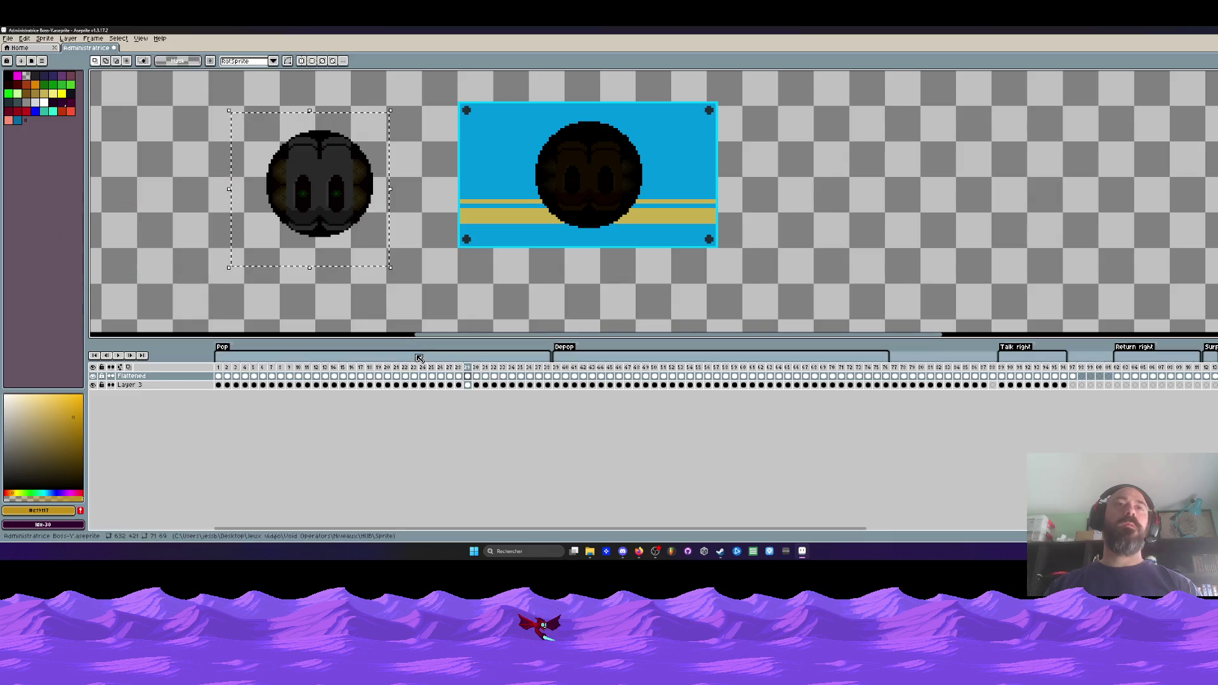
click(458, 376)
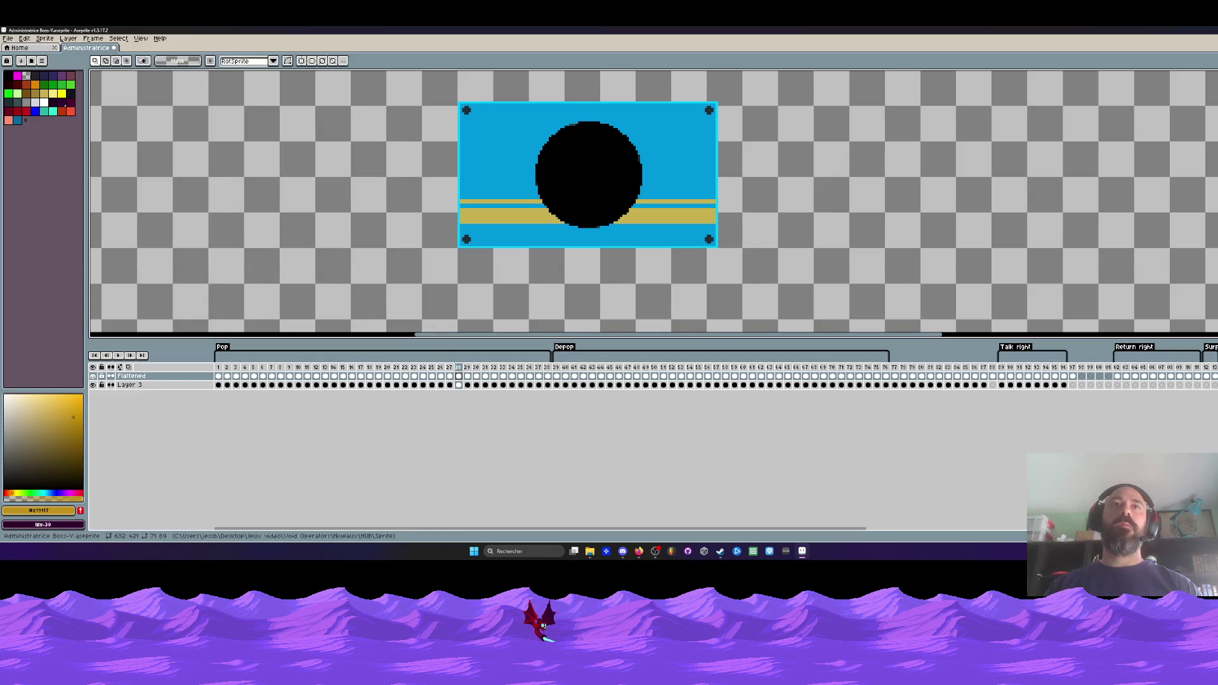
key(Right)
key(Right)
key(Right)
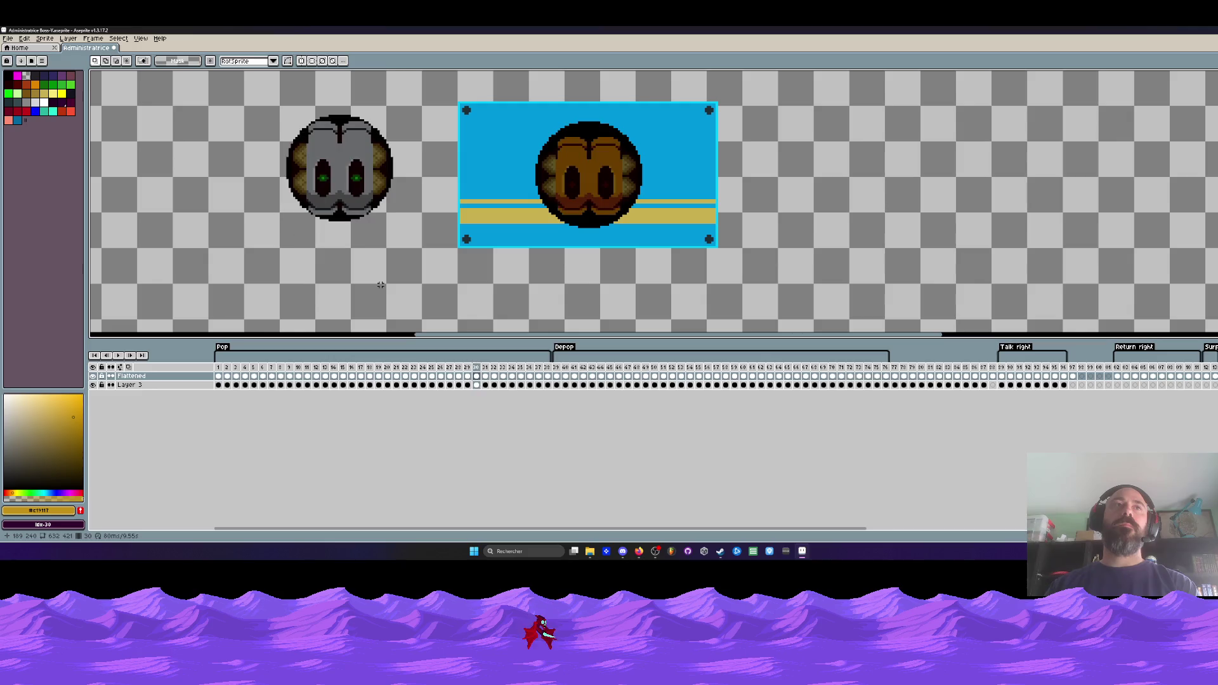
key(Right)
key(Right)
key(Left)
key(Left)
key(Left)
key(Right)
key(Right)
key(Right)
key(Left)
key(Right)
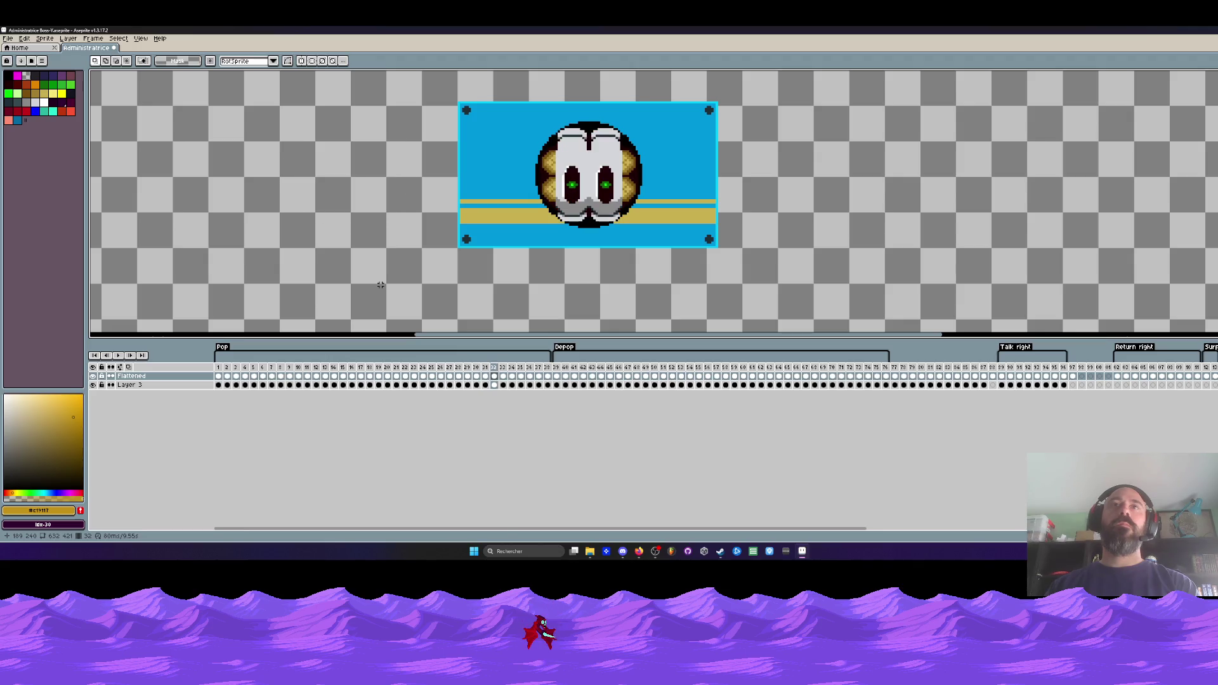
key(Right)
key(Right)
key(Right)
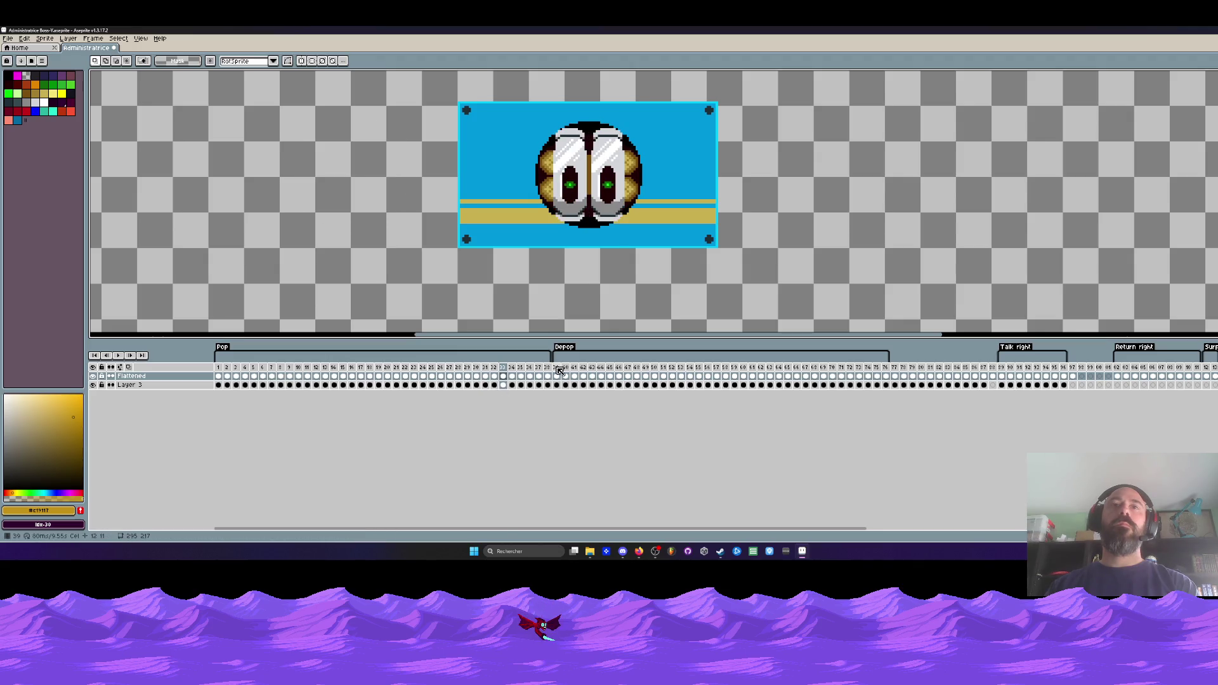
key(Right)
key(Right)
key(Right)
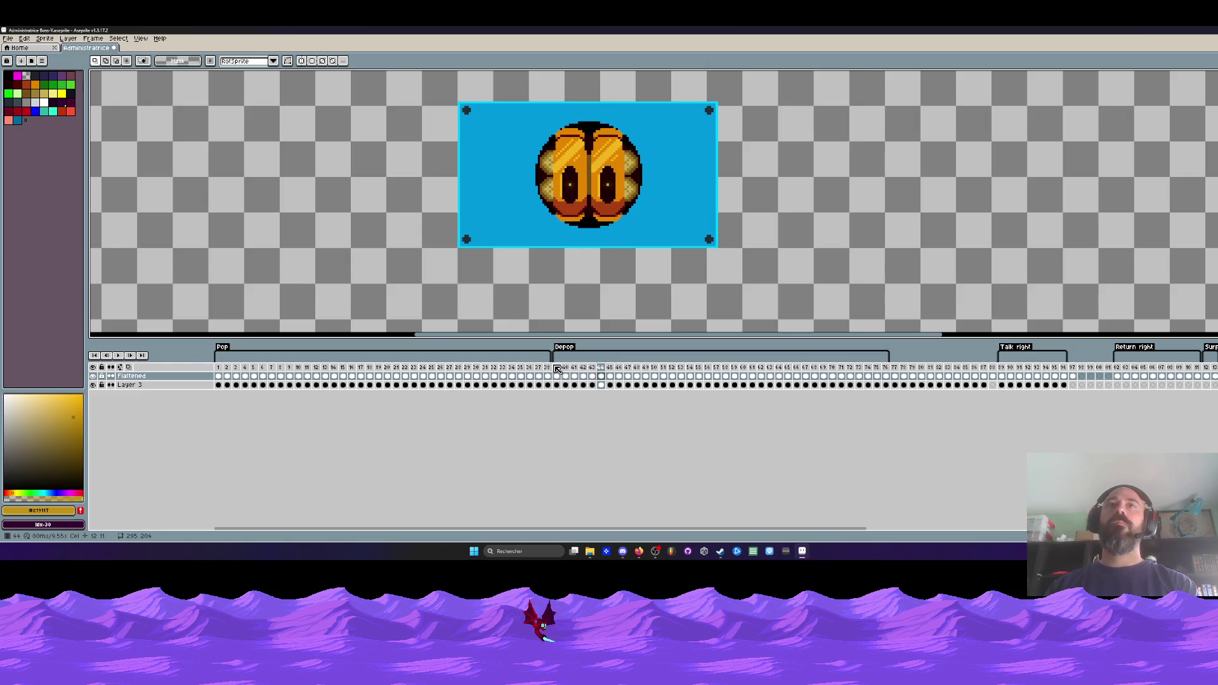
key(Right)
key(Right)
key(Right)
key(Right)
key(Left)
key(Left)
key(Left)
key(Right)
key(Right)
key(Right)
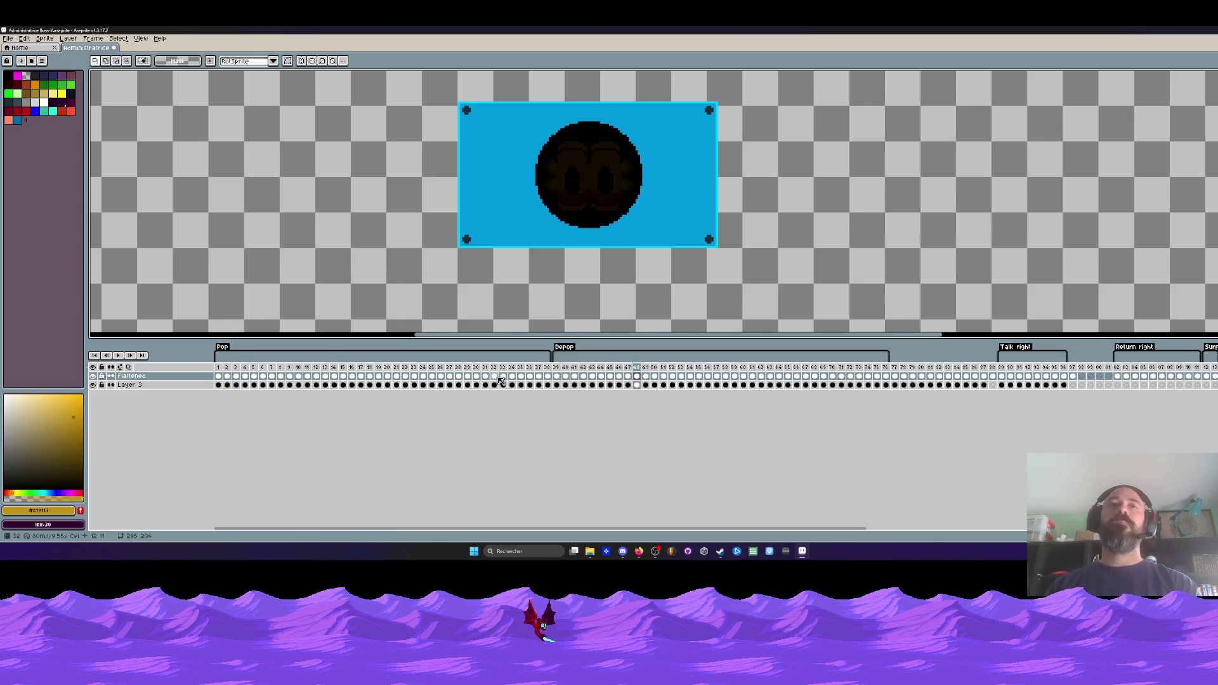
click(440, 375)
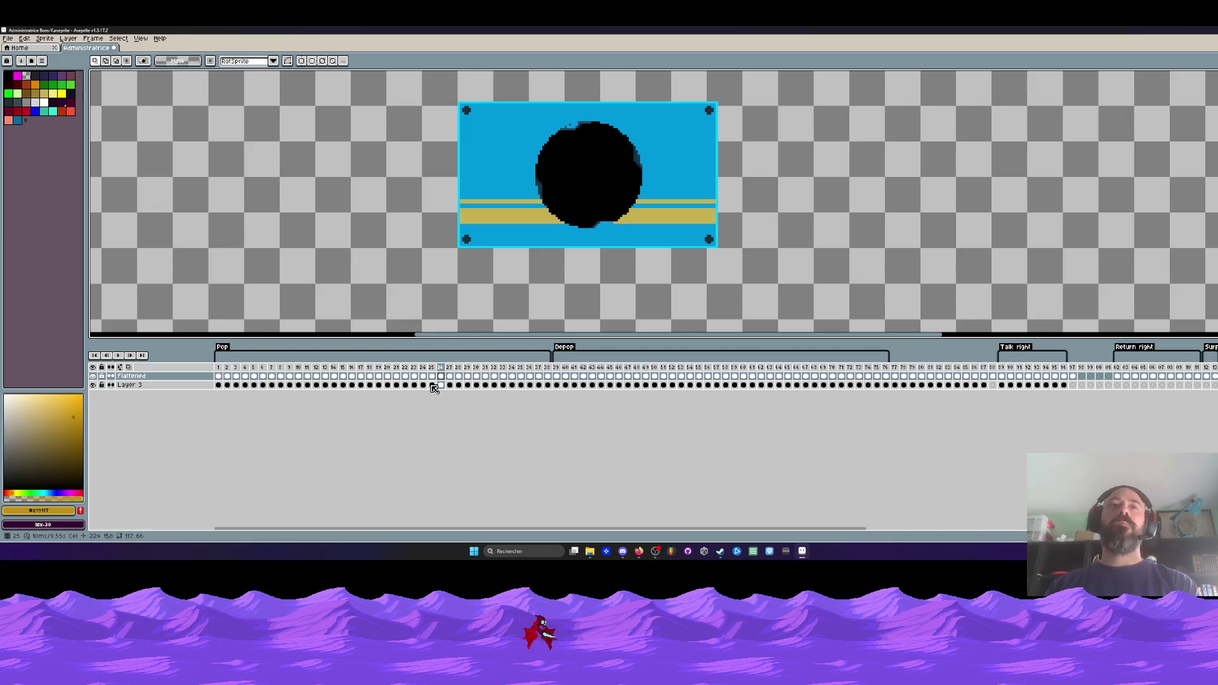
click(414, 369)
click(494, 384)
key(Left)
key(Left)
key(Left)
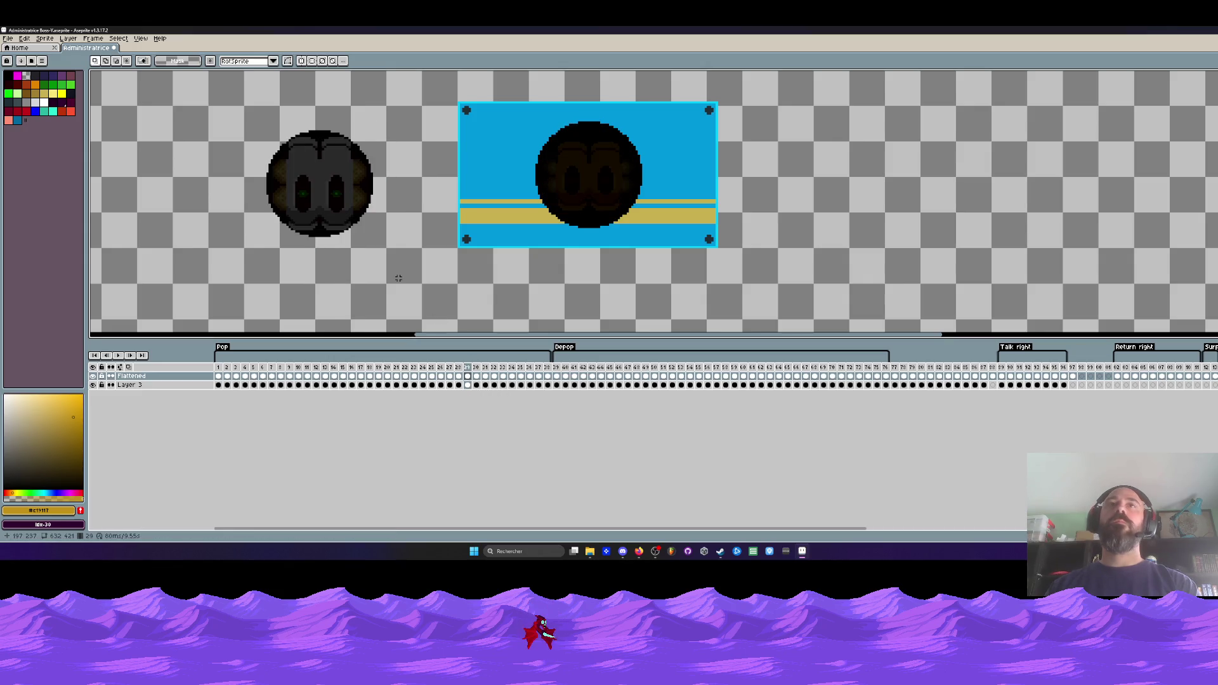
key(Left)
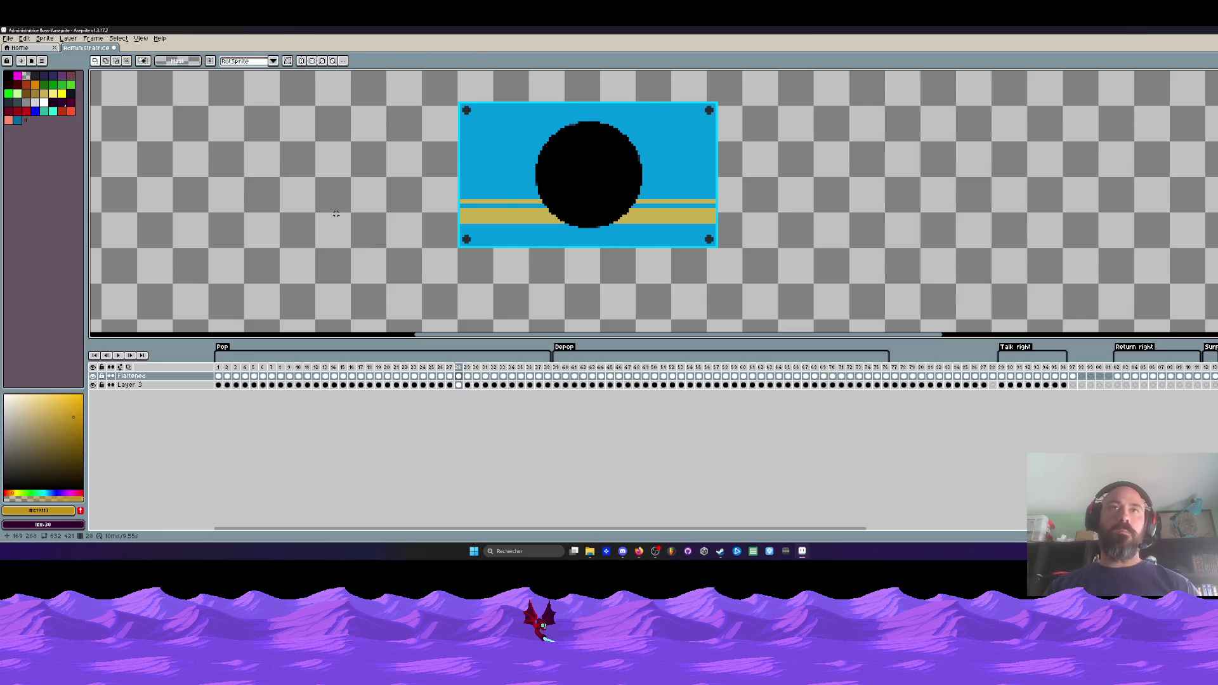
key(ctrl+v)
- Move the pasted face left of the box, shrink it to 46×46, and select it on frame 28
mouse_move(530, 200)
mouse_down()
mouse_move(256, 201)
mouse_move(270, 202)
mouse_up()
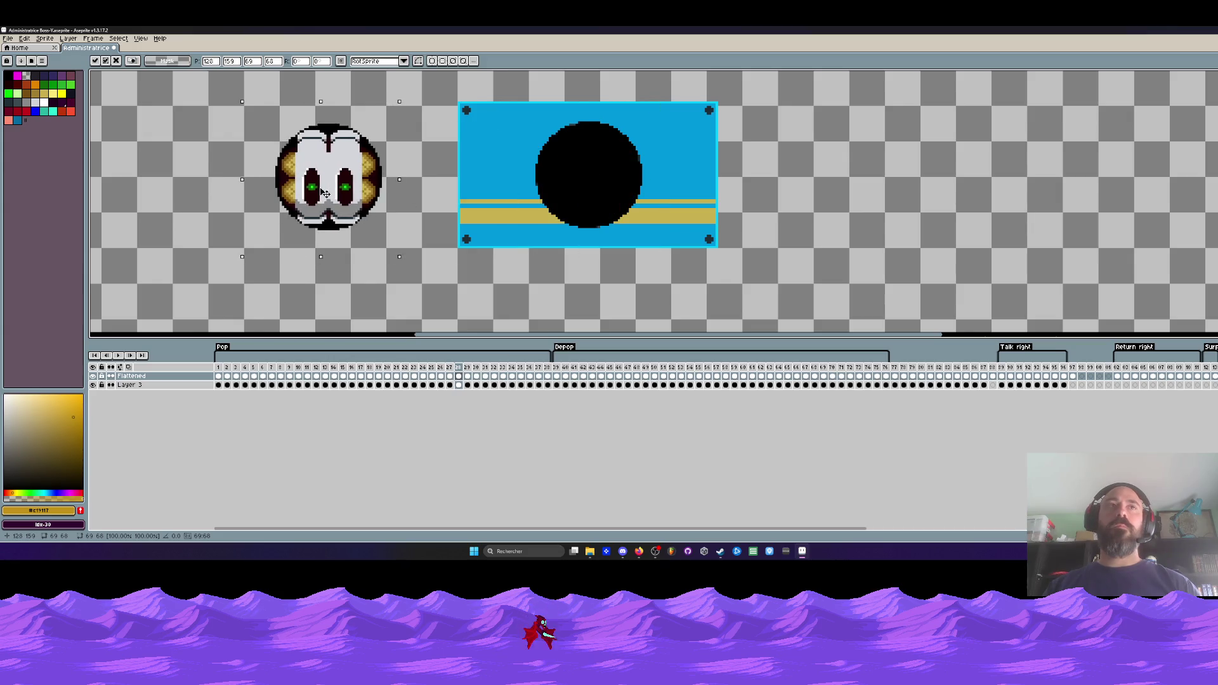
mouse_move(400, 96)
mouse_down()
mouse_move(349, 149)
mouse_move(312, 131)
mouse_move(338, 133)
mouse_up()
mouse_move(309, 211)
mouse_down()
mouse_move(361, 186)
mouse_move(594, 183)
mouse_move(384, 181)
mouse_up()
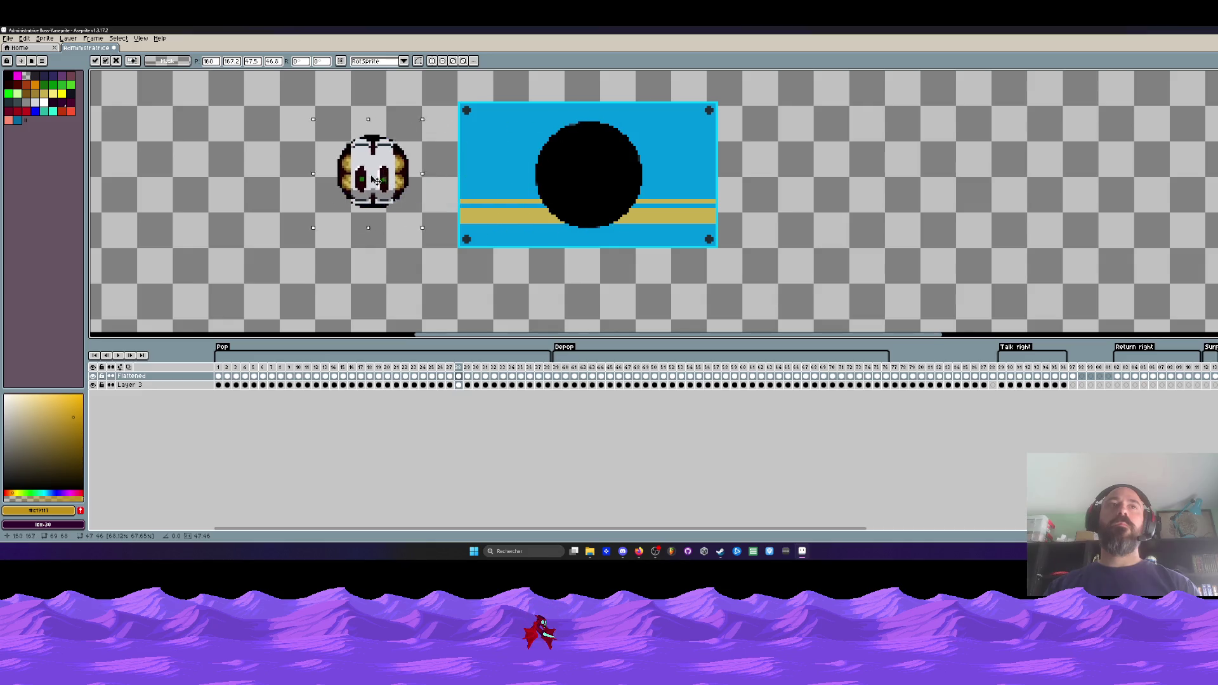
key(Return)
key(Right)
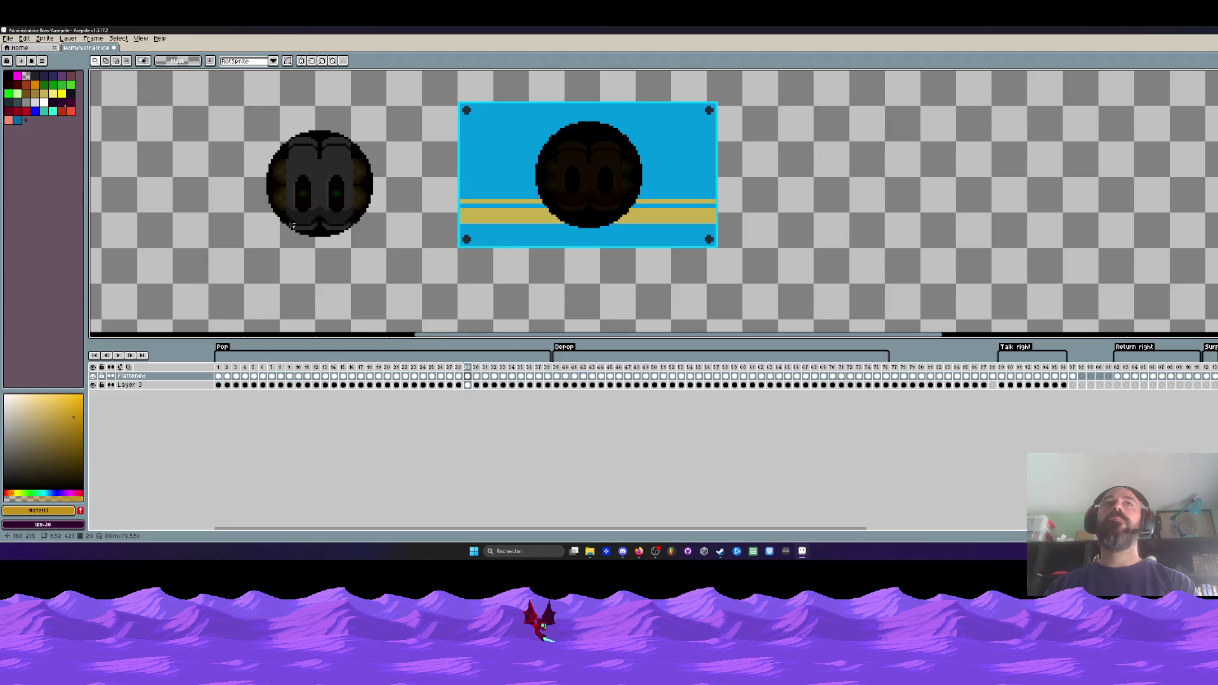
key(Left)
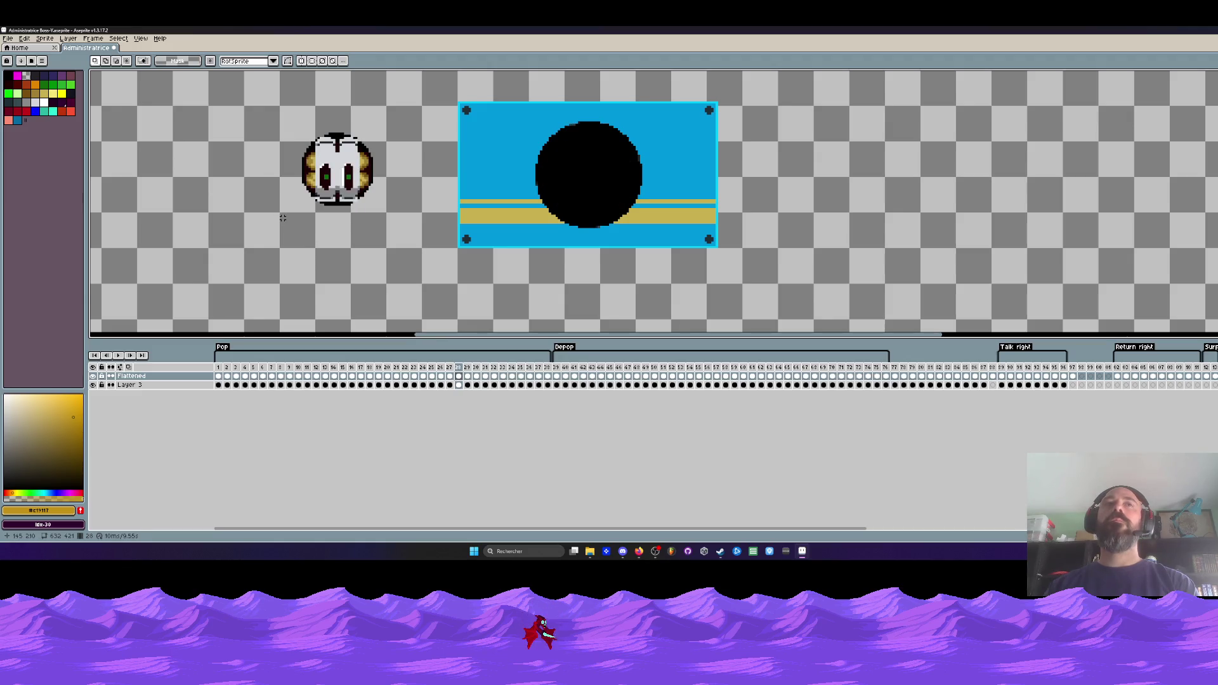
drag(257, 100, 431, 232)
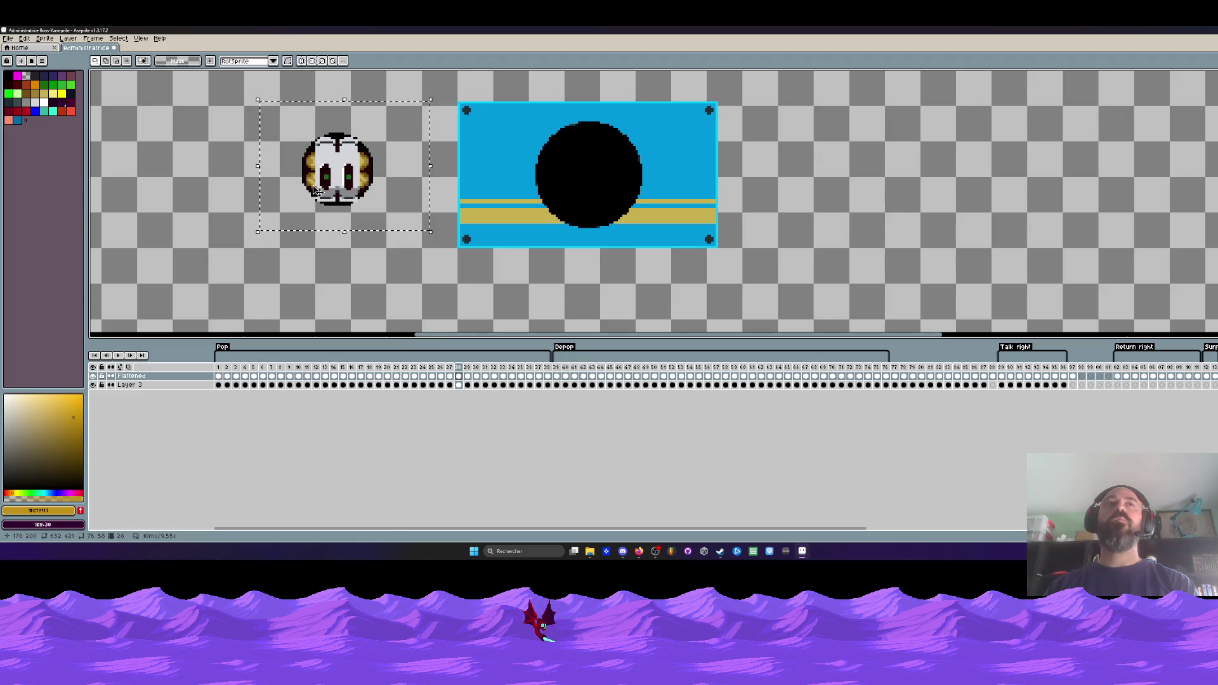
- Darken the small face to brightness -80 and enlarge it to about 86×66
click(24, 39)
mouse_move(57, 228)
click(156, 232)
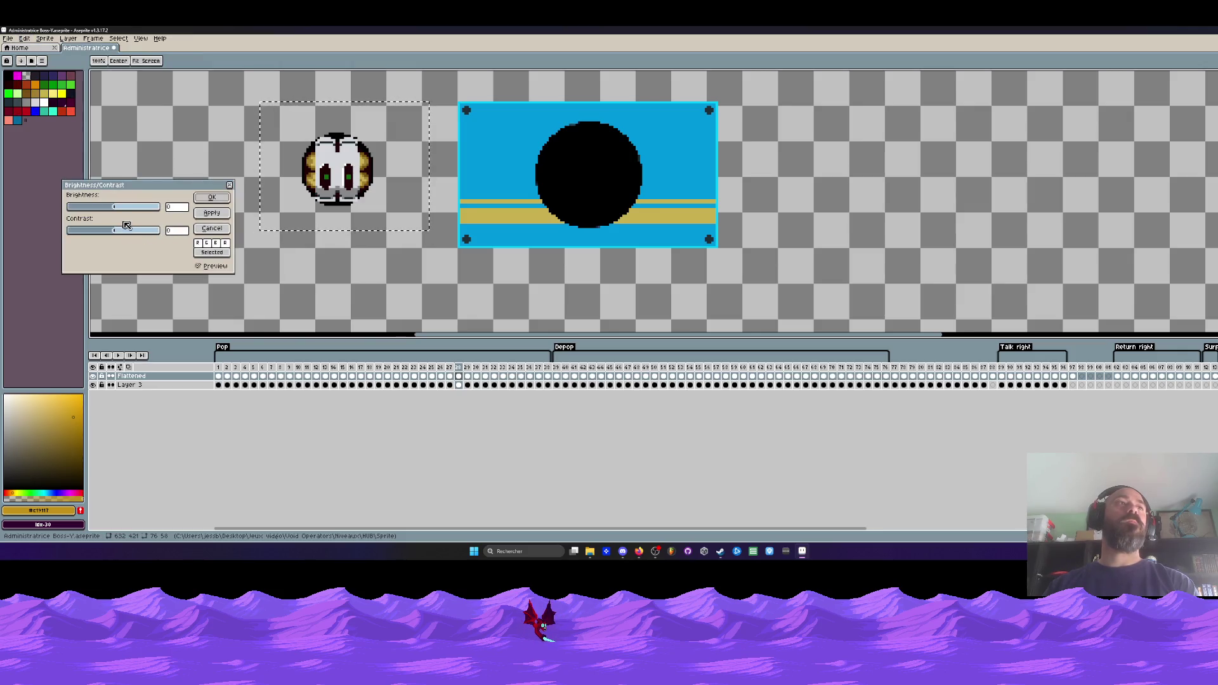
drag(115, 210, 87, 208)
double_click(185, 207)
text(-80)
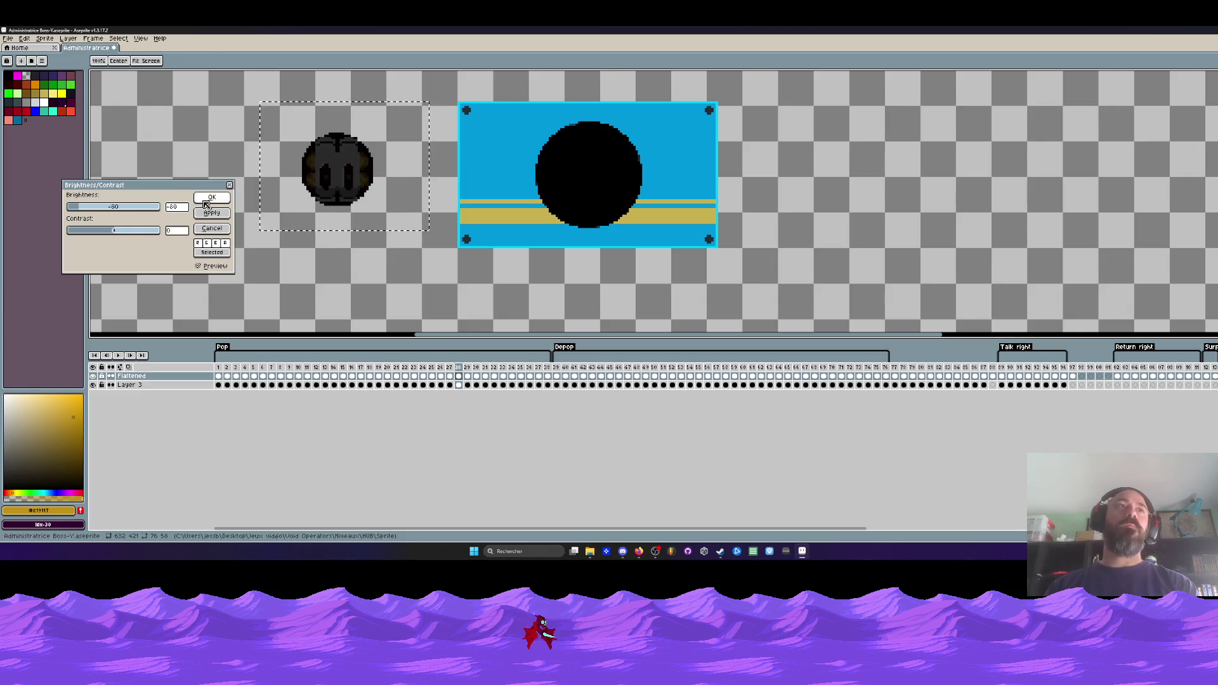
key(Return)
mouse_move(353, 179)
mouse_down()
mouse_move(608, 184)
mouse_move(363, 193)
mouse_up()
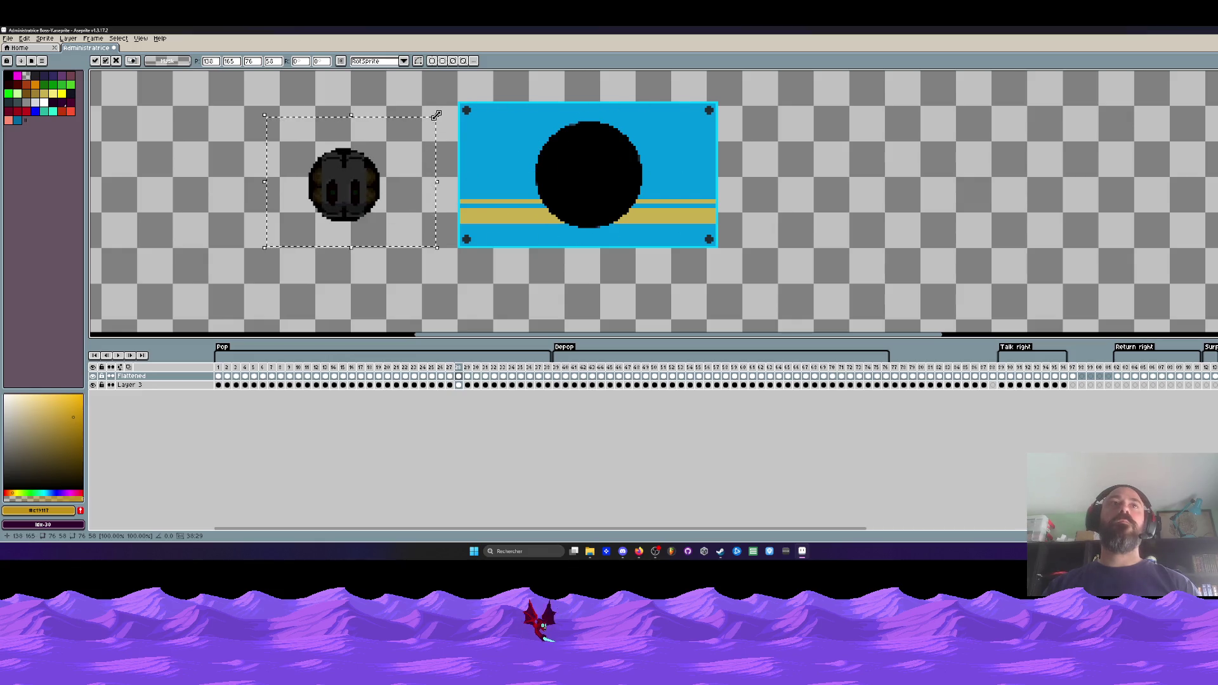
drag(438, 116, 486, 75)
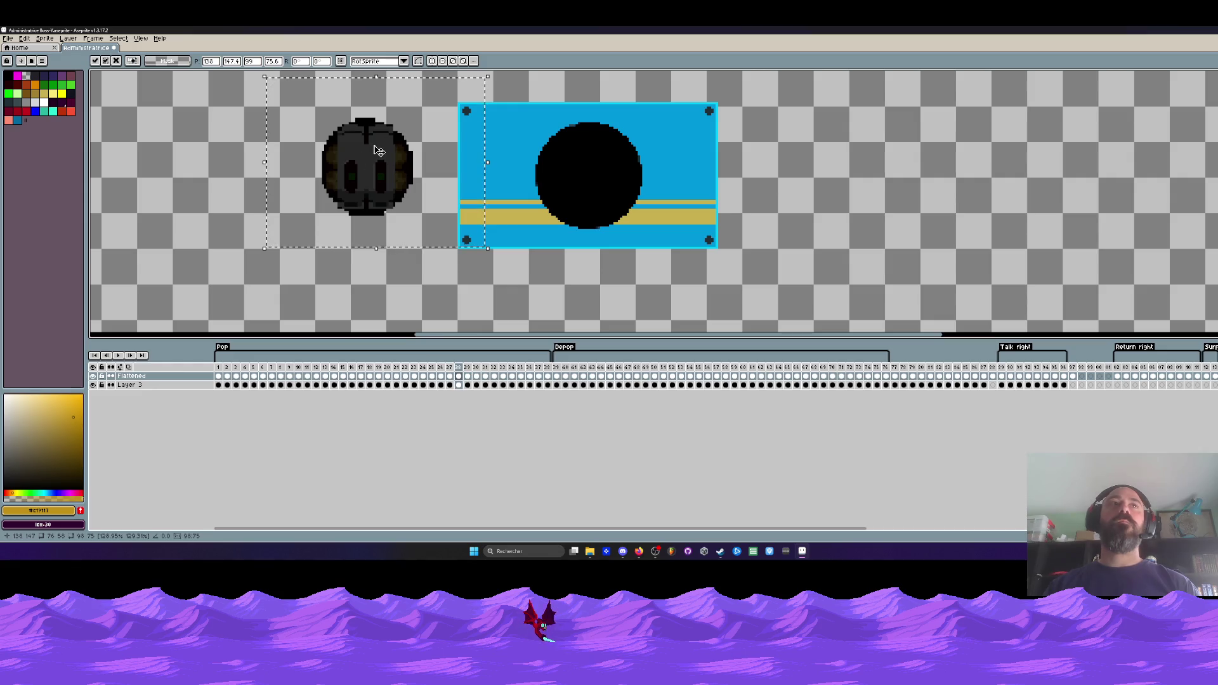
scroll(374, 150, up, 1)
- Rebuild the face by deleting its left half and mirroring a flipped copy of the right half
key(Return)
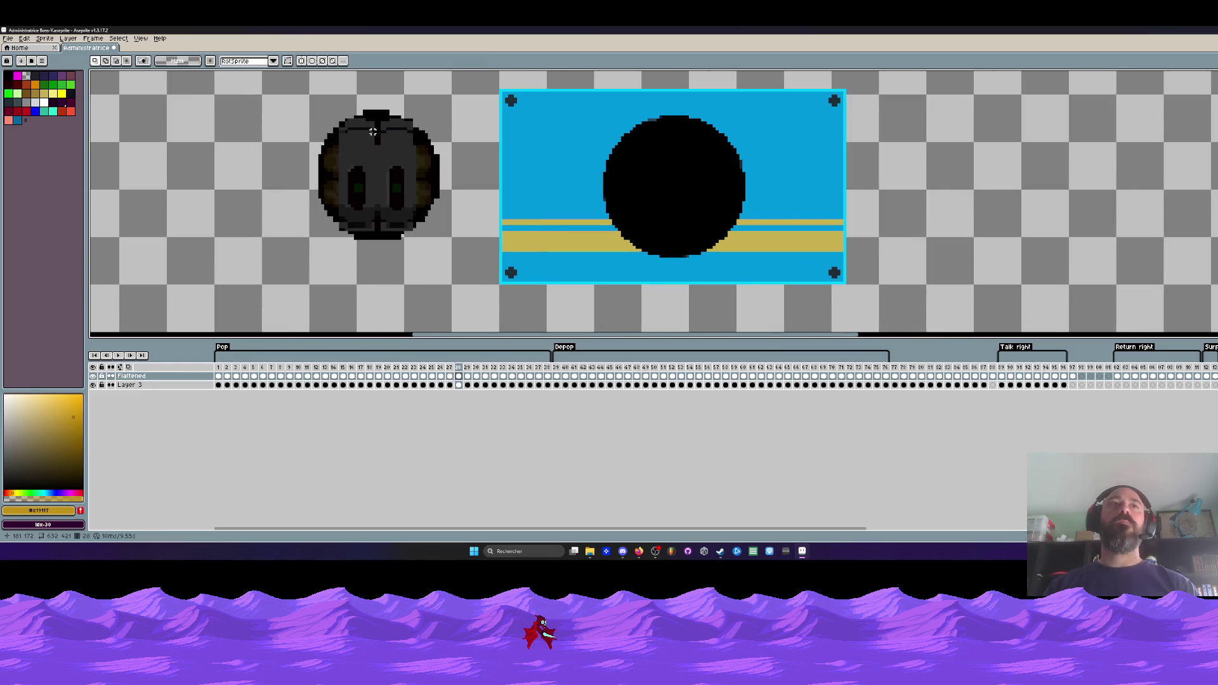
mouse_move(290, 97)
mouse_down()
mouse_move(359, 260)
mouse_move(379, 272)
mouse_up()
key(Delete)
mouse_move(355, 90)
mouse_down()
mouse_move(399, 130)
mouse_move(454, 265)
mouse_up()
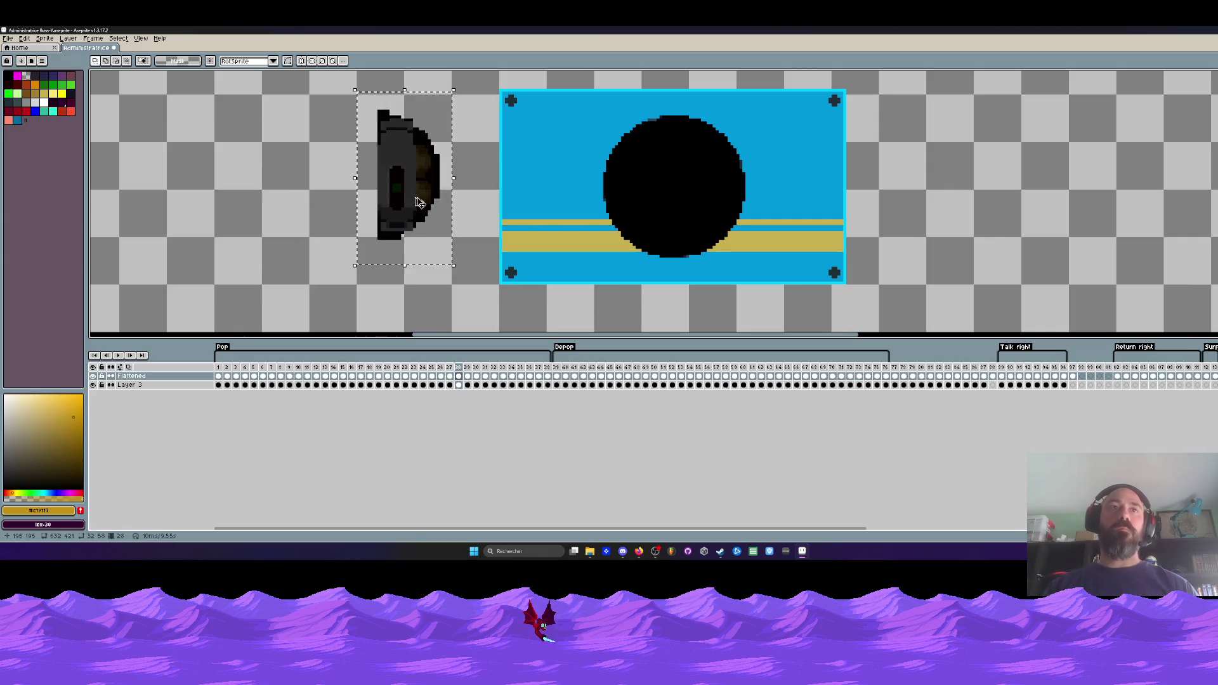
key(ctrl+c)
key(ctrl+v)
key(shift+h)
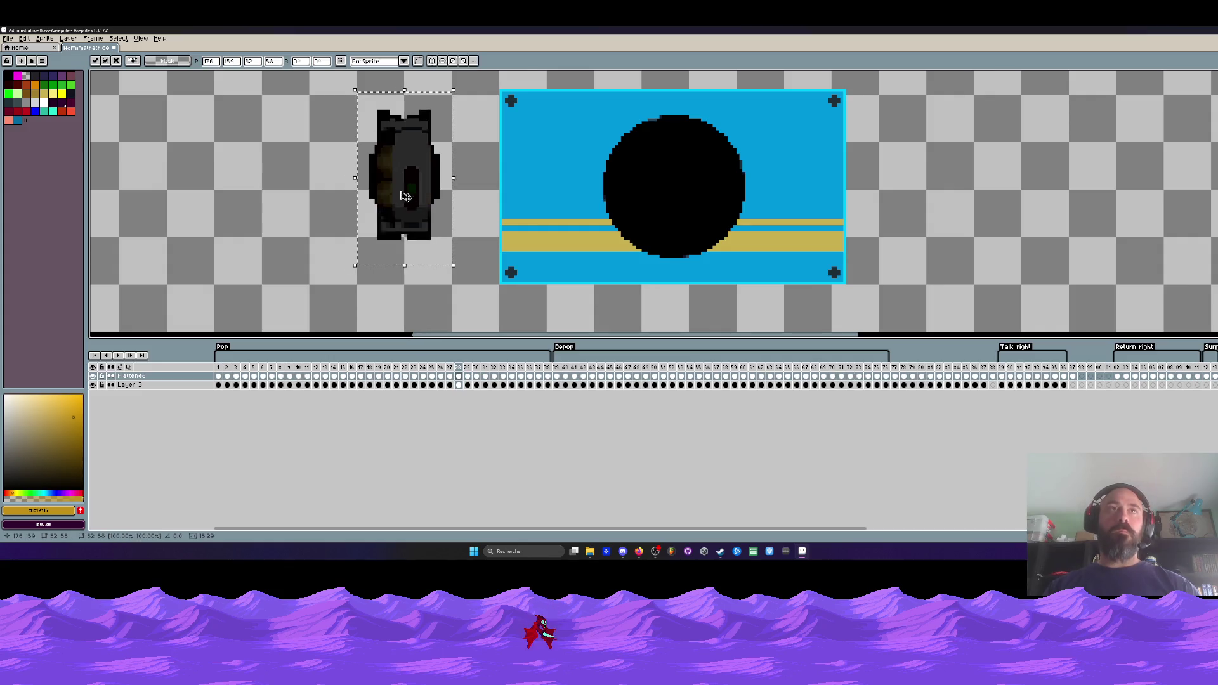
drag(414, 199, 356, 196)
key(Return)
- Move the completed face into the blue box, then shrink it onto the black circle on frame 28
drag(285, 88, 467, 266)
drag(409, 193, 720, 209)
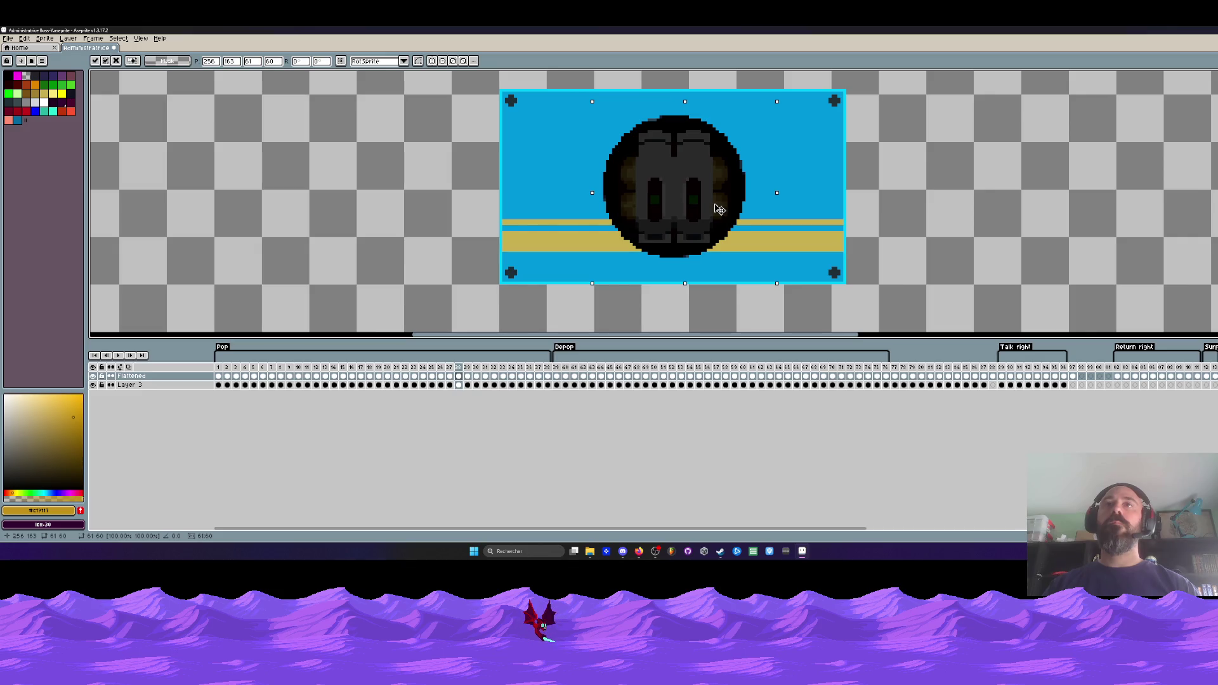
click(375, 194)
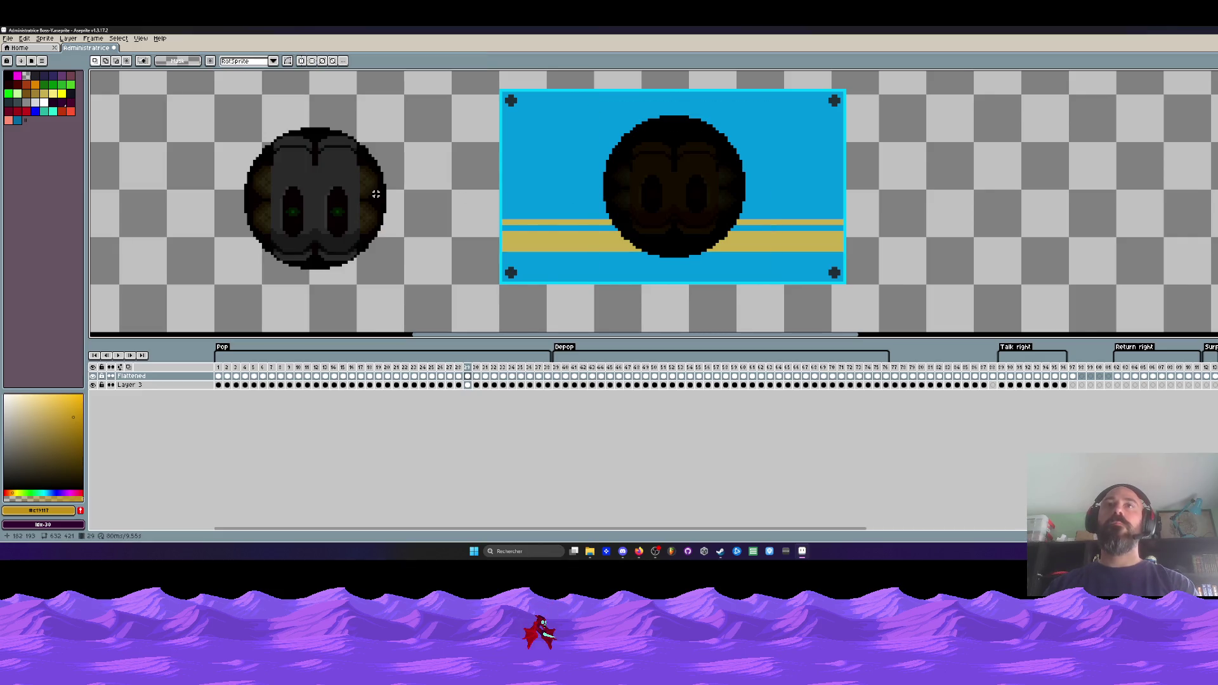
key(Left)
drag(556, 93, 738, 307)
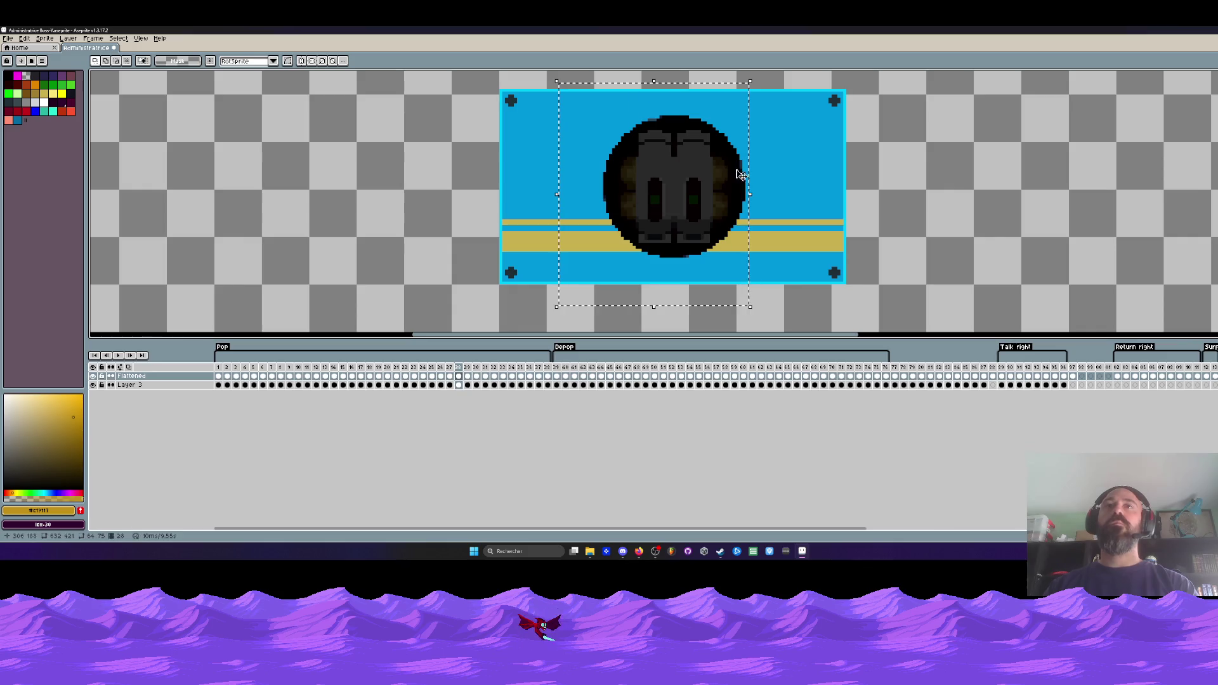
drag(739, 93, 741, 97)
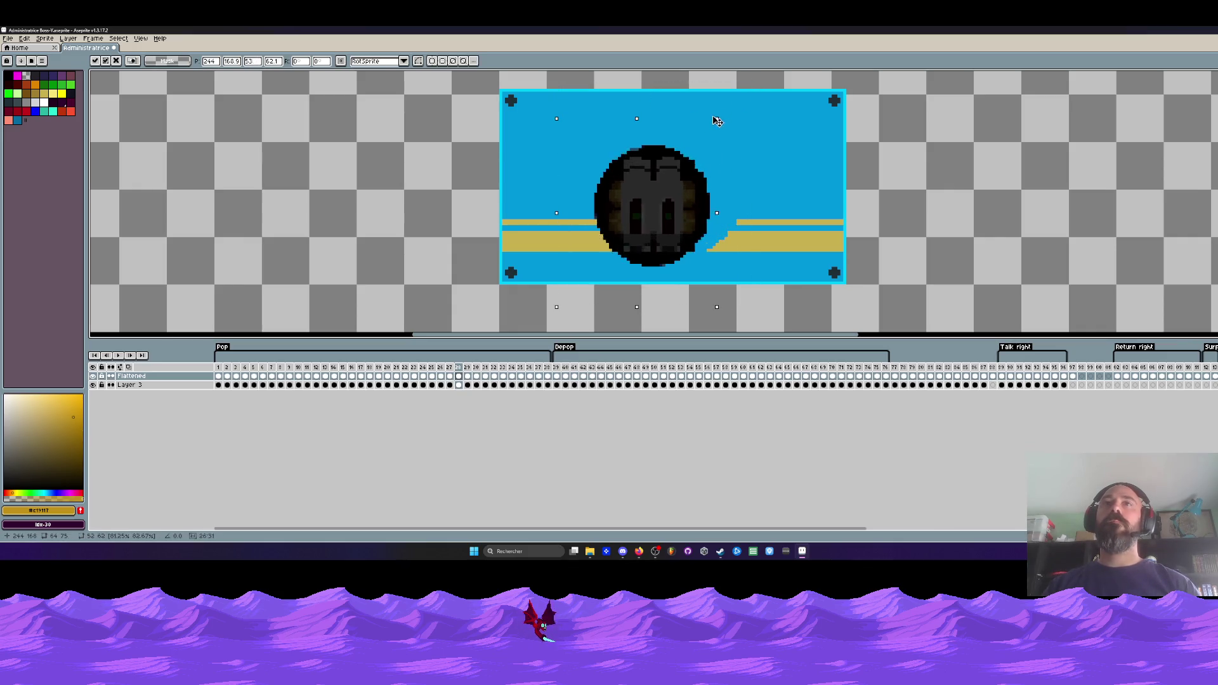
key(ctrl+z)
key(ctrl+z)
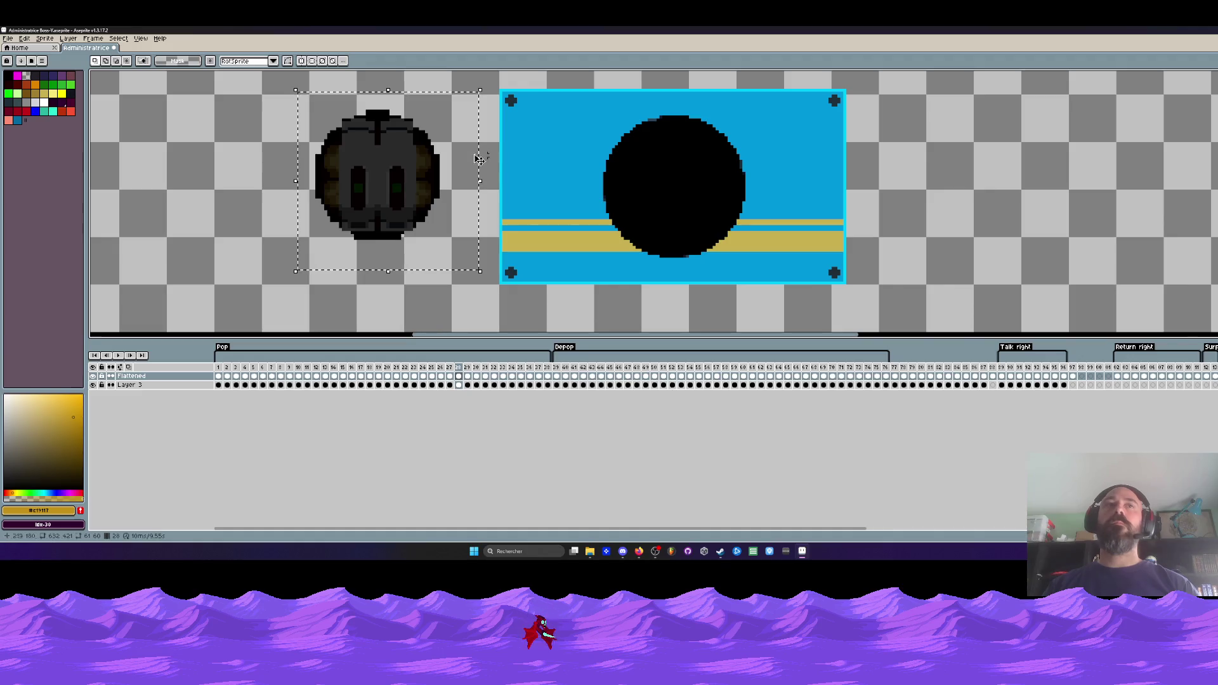
drag(480, 91, 426, 129)
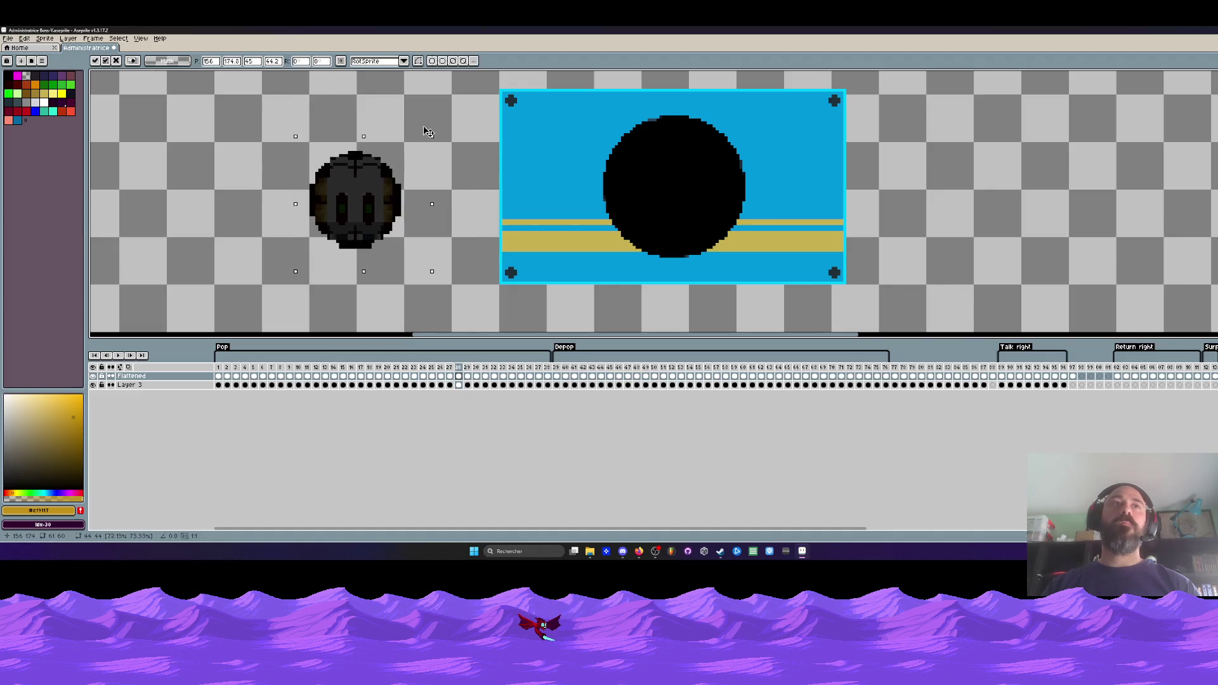
mouse_move(366, 215)
mouse_down()
mouse_move(672, 208)
mouse_move(686, 197)
mouse_up()
click(373, 176)
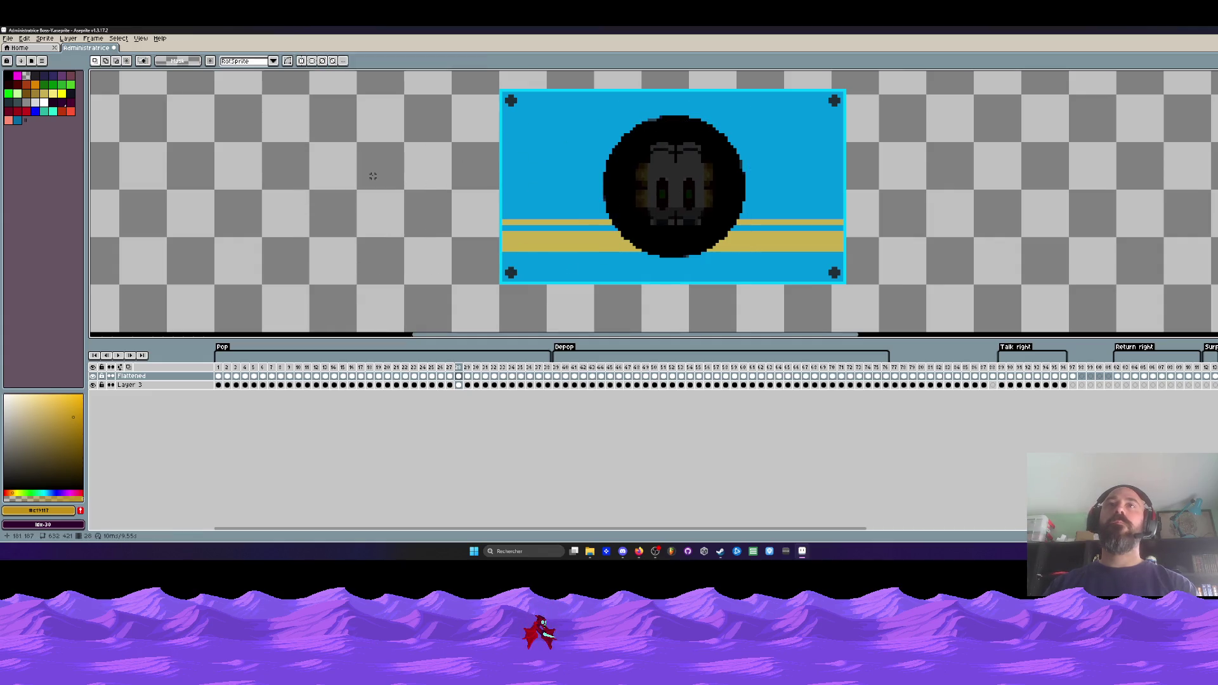
- Compare frames 28 and 29, then undo the face's move into the circle
key(Right)
key(Left)
key(Right)
key(Left)
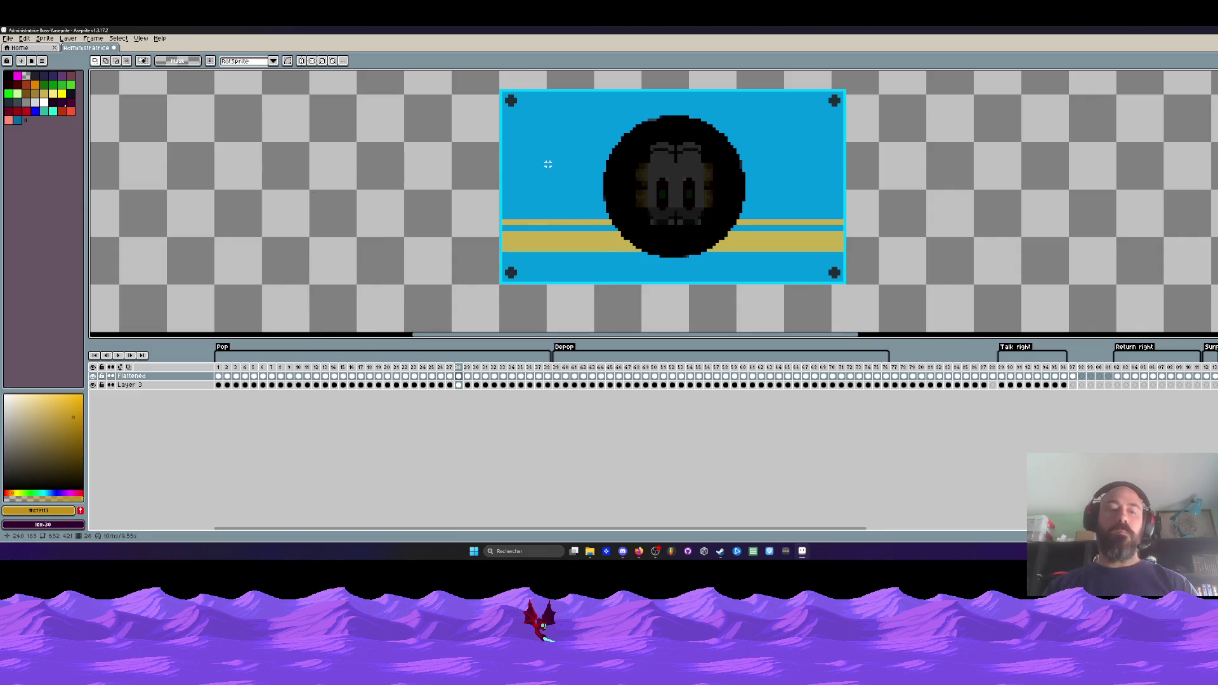
key(ctrl+z)
click(24, 38)
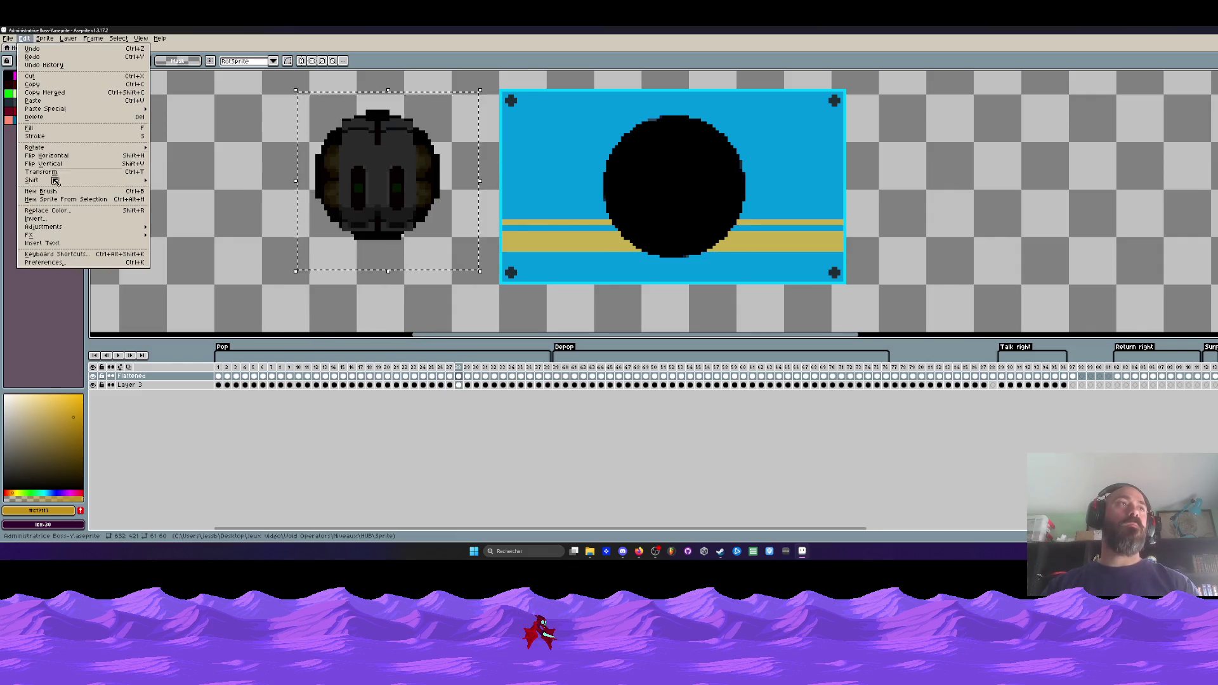
- Darken the face copy to brightness -55 and move it into the blue rectangle
mouse_move(114, 229)
click(184, 229)
drag(113, 207, 92, 210)
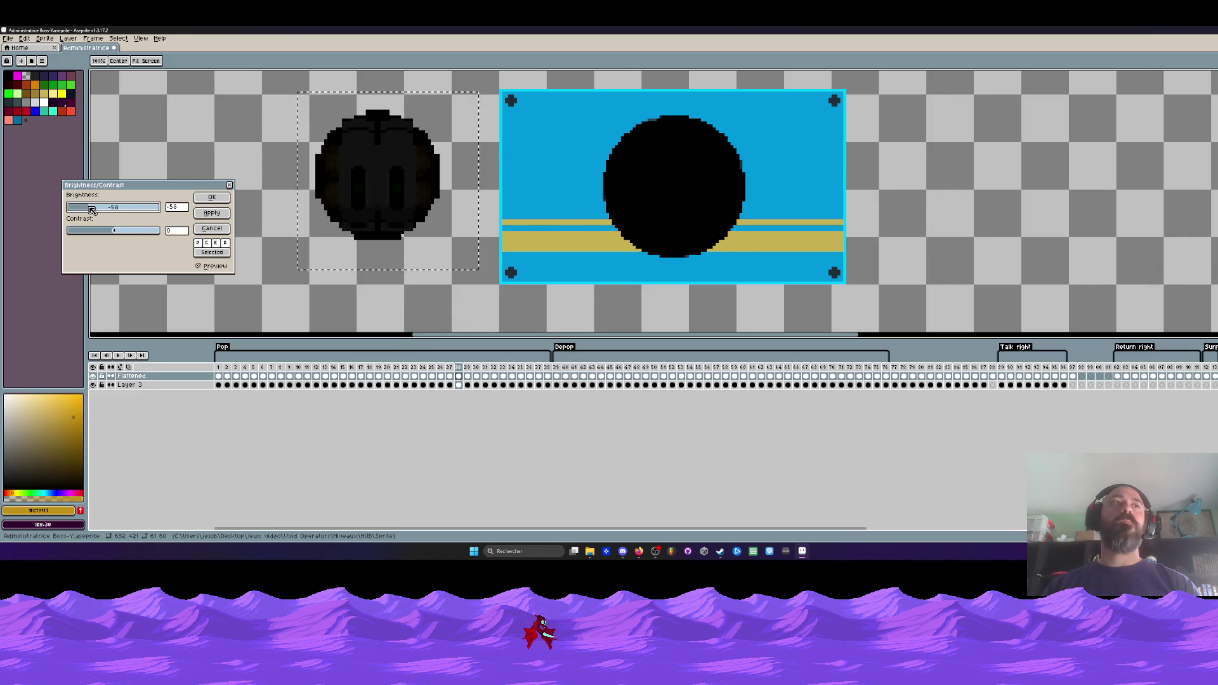
click(211, 197)
mouse_move(366, 184)
mouse_down()
mouse_move(664, 195)
mouse_move(653, 194)
mouse_up()
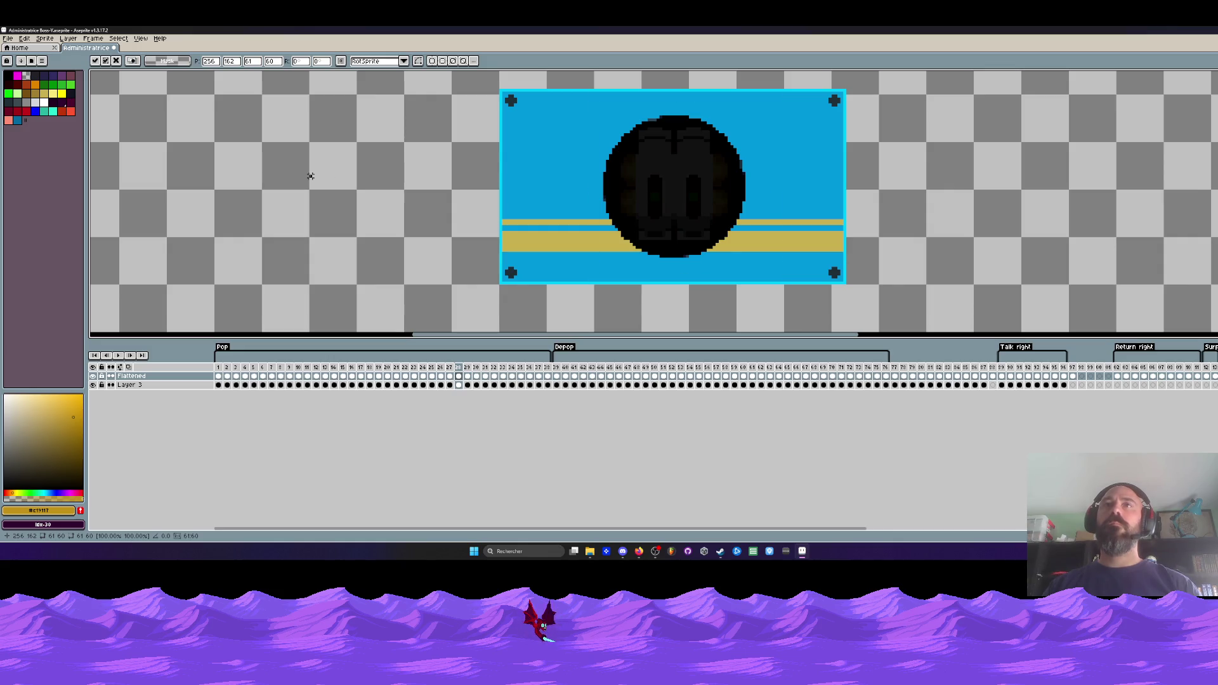
key(Return)
- Compare frames 27 and 28, then place the face at about 82% on the black circle and undo it
key(Left)
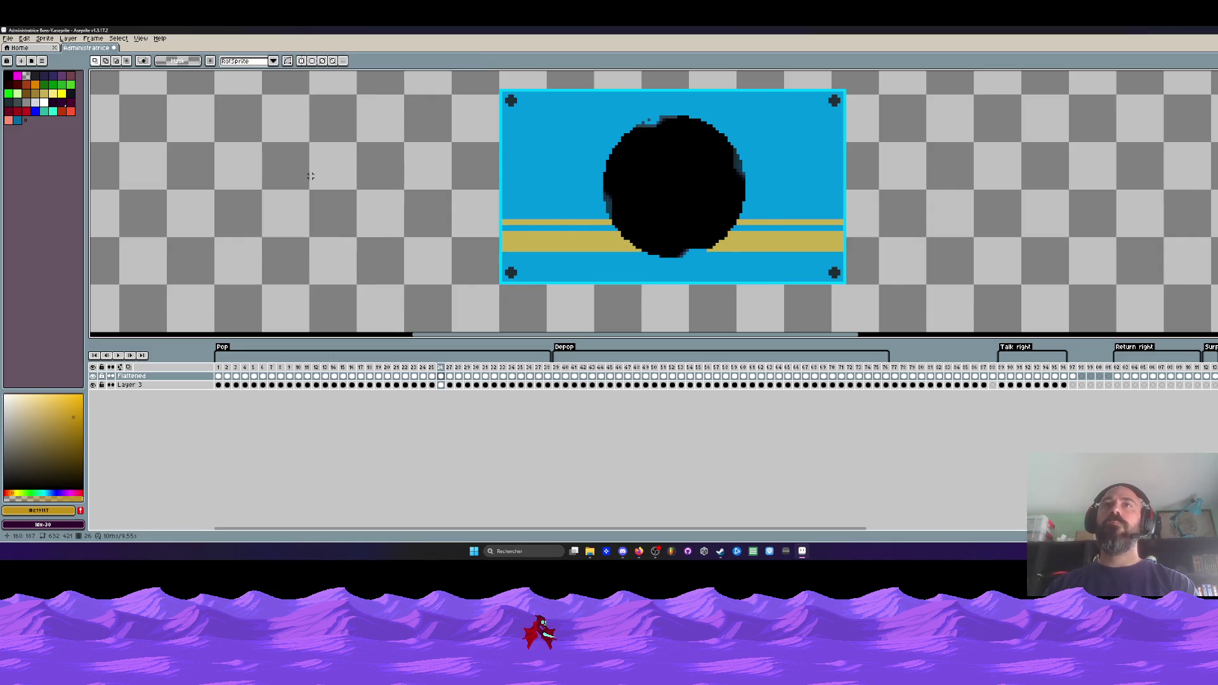
key(Right)
key(Left)
key(Left)
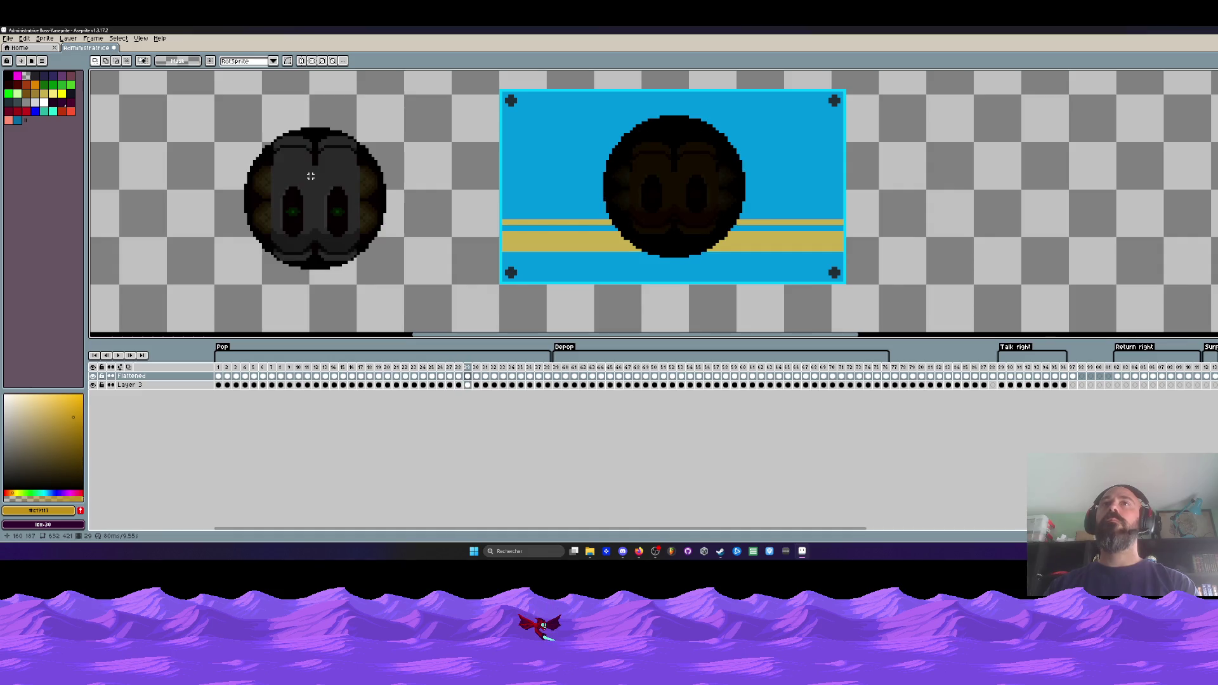
key(Right)
key(Right)
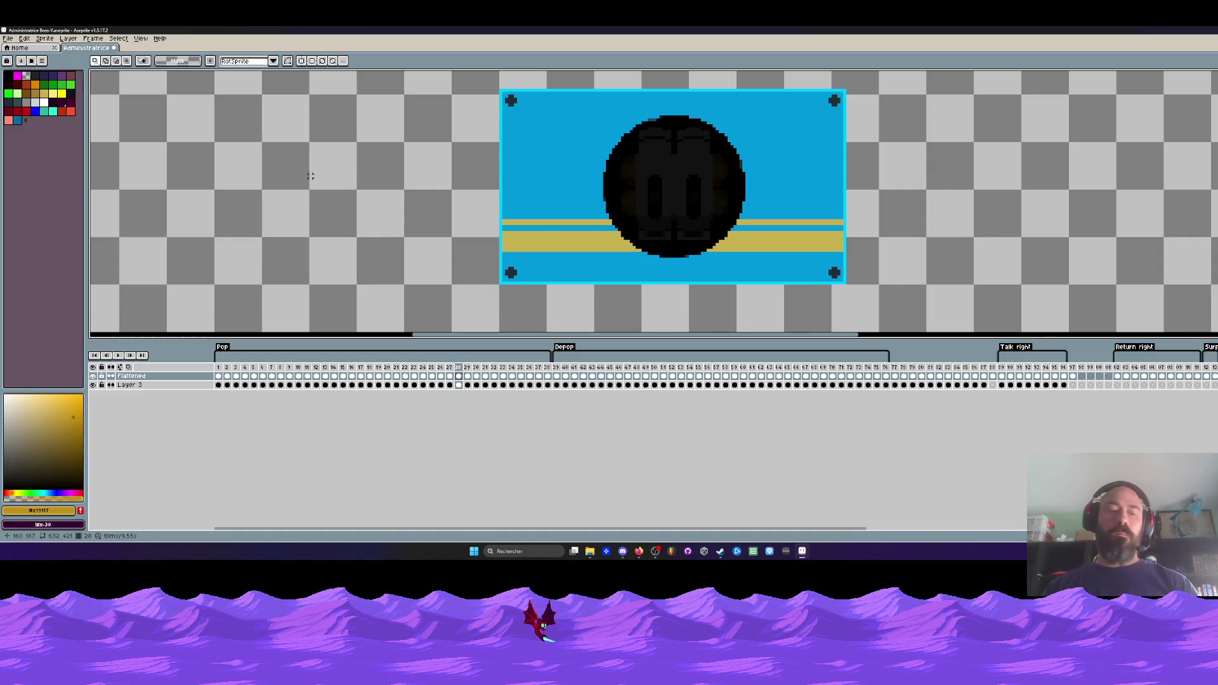
key(ctrl+z)
drag(478, 89, 446, 123)
drag(380, 209, 695, 199)
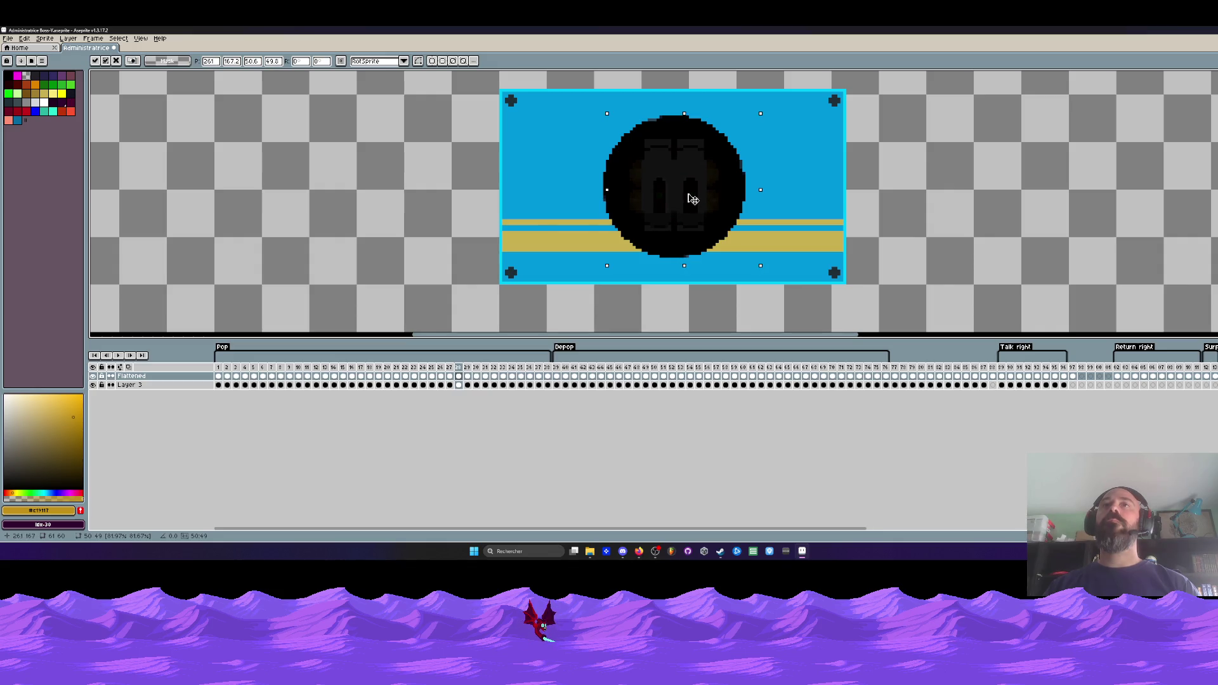
key(Return)
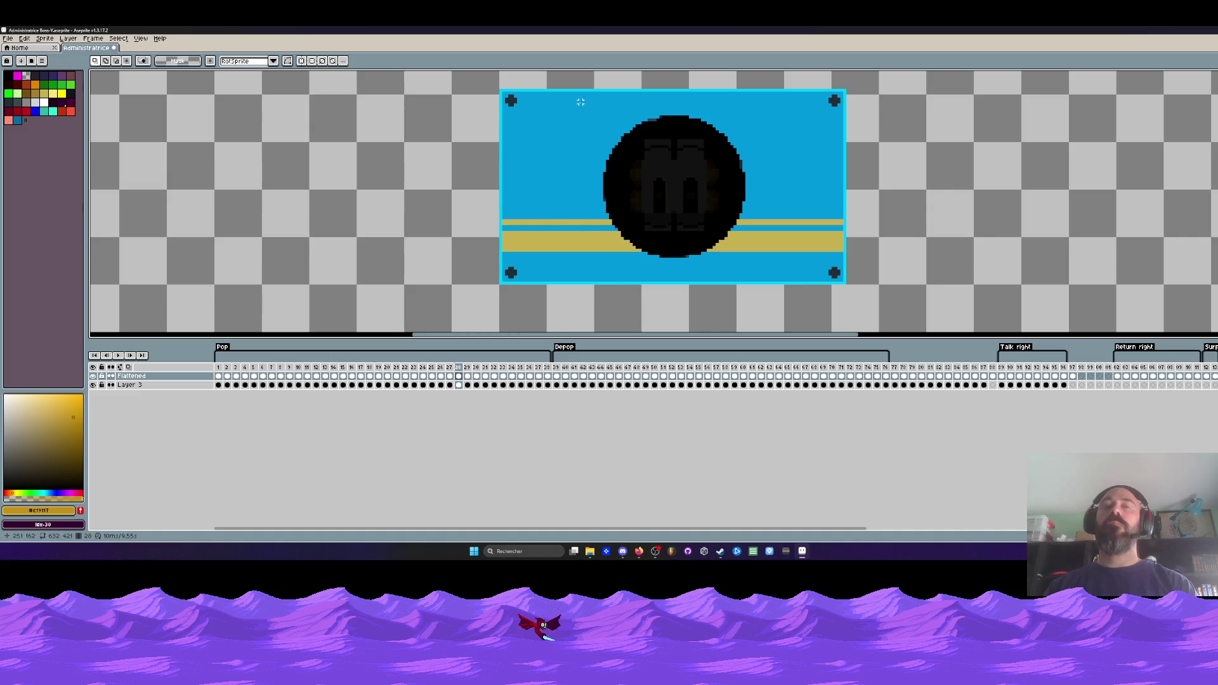
key(ctrl+z)
- Marquee-select the dark face's upper and lower halves in turn, dropping each selection
mouse_move(280, 88)
mouse_down()
mouse_move(400, 117)
mouse_move(479, 158)
mouse_up()
click(406, 138)
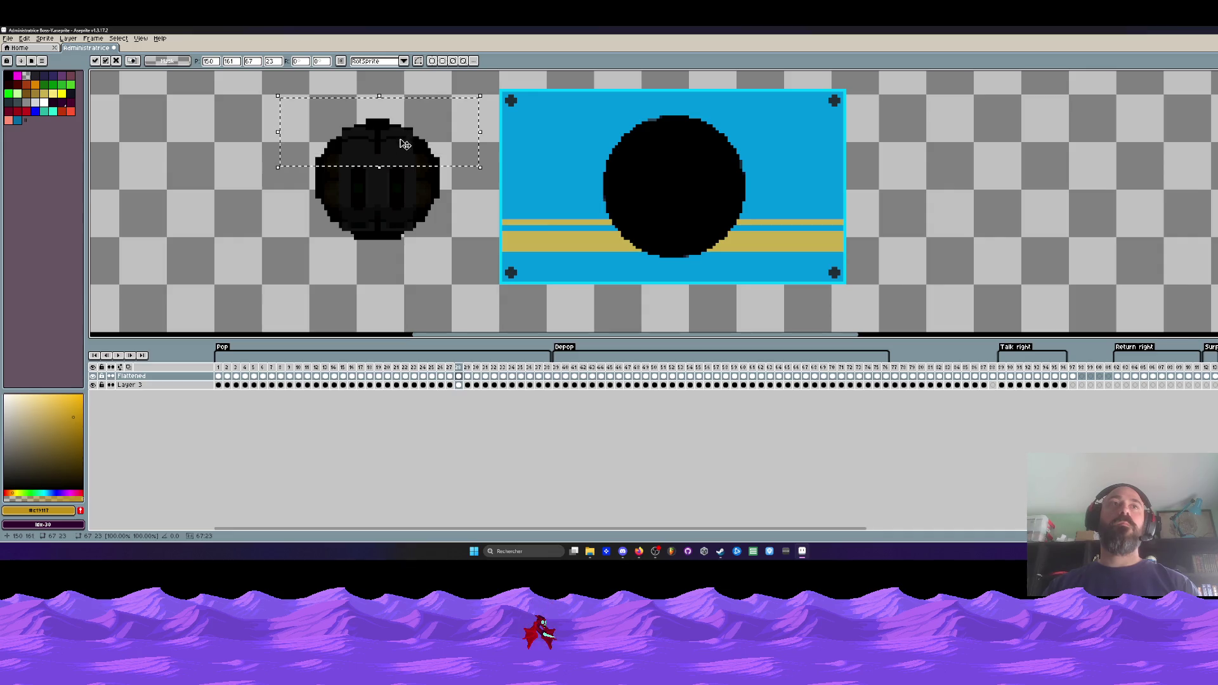
click(310, 223)
drag(302, 194, 448, 259)
click(375, 227)
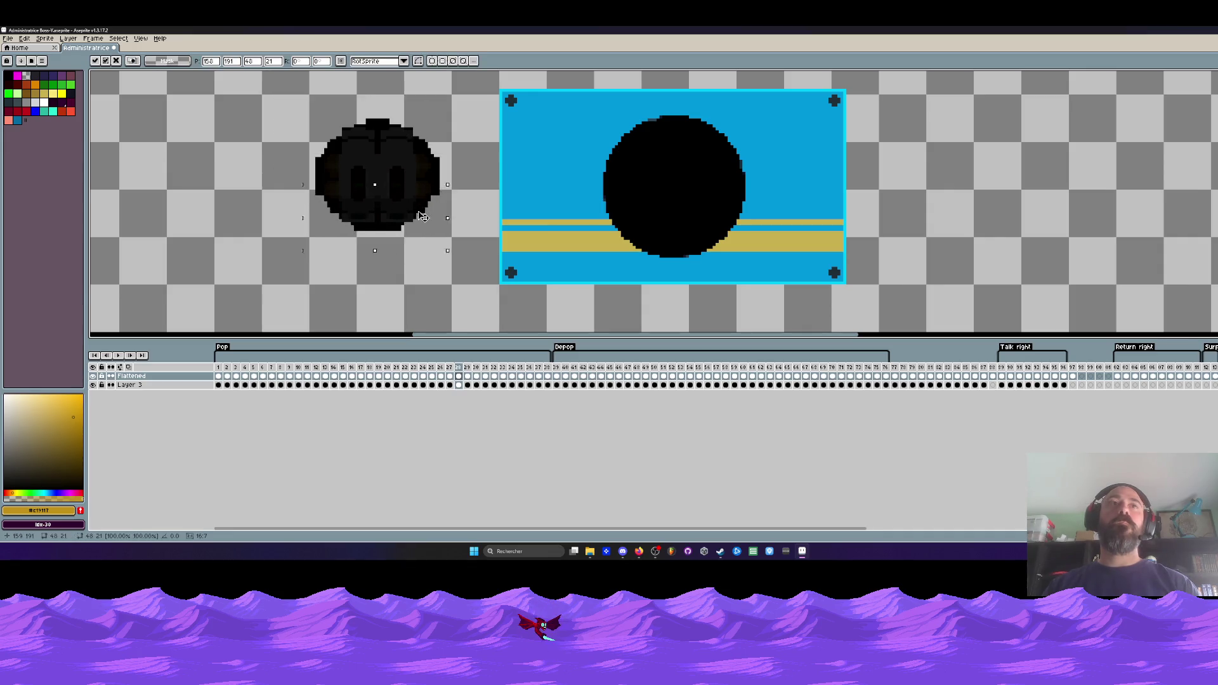
click(378, 172)
drag(282, 109, 459, 176)
click(431, 158)
click(285, 205)
drag(284, 197, 477, 257)
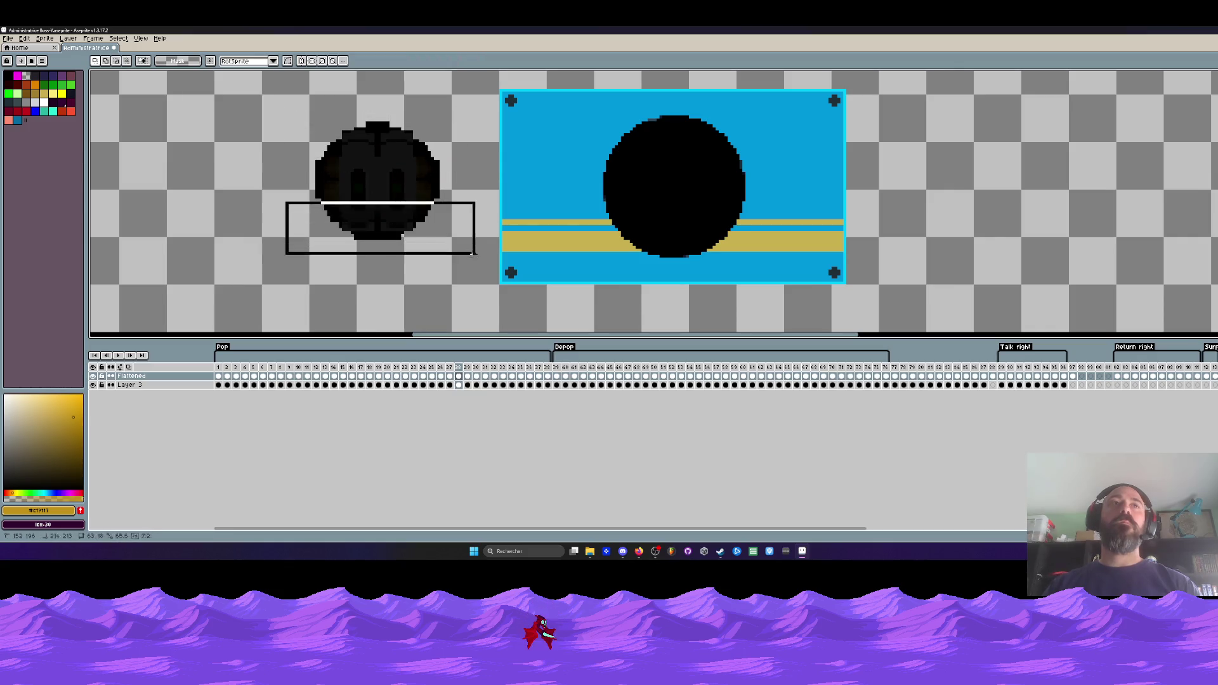
click(409, 223)
click(409, 223)
- Try selecting the whole face, then its top and lower halves, deselecting each time
drag(280, 120, 448, 209)
click(422, 205)
drag(298, 98, 442, 138)
click(418, 134)
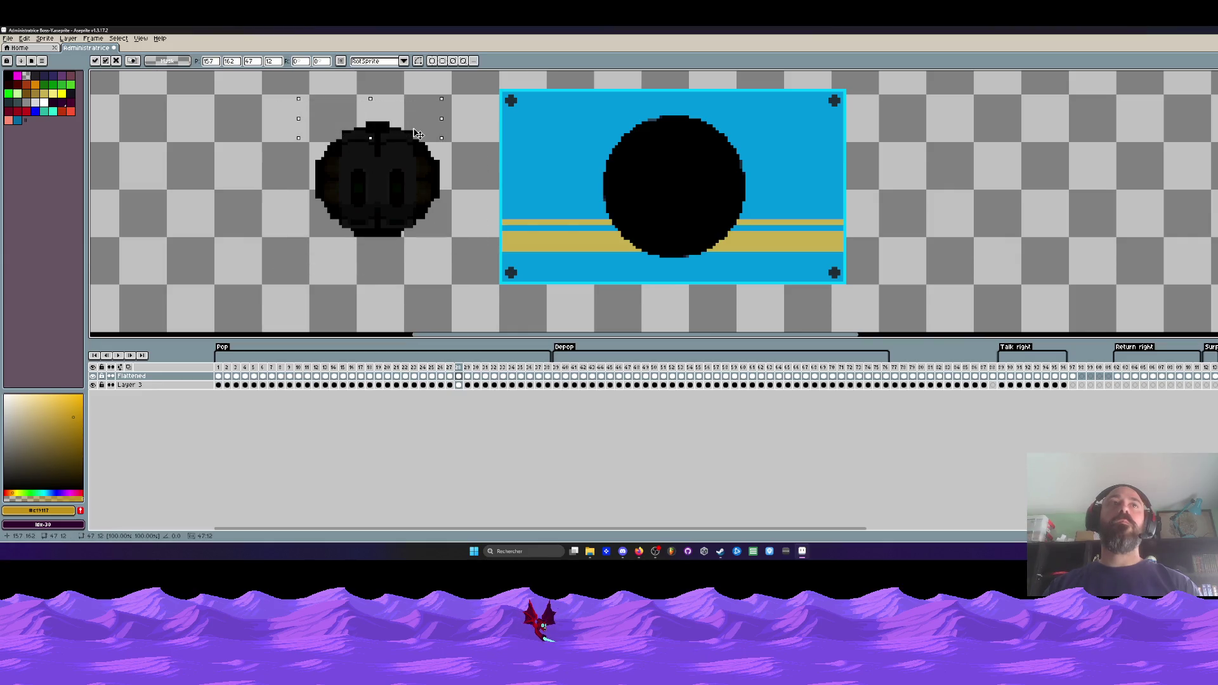
click(312, 220)
mouse_move(312, 221)
mouse_down()
mouse_move(426, 250)
mouse_move(436, 267)
mouse_move(448, 249)
mouse_up()
click(449, 250)
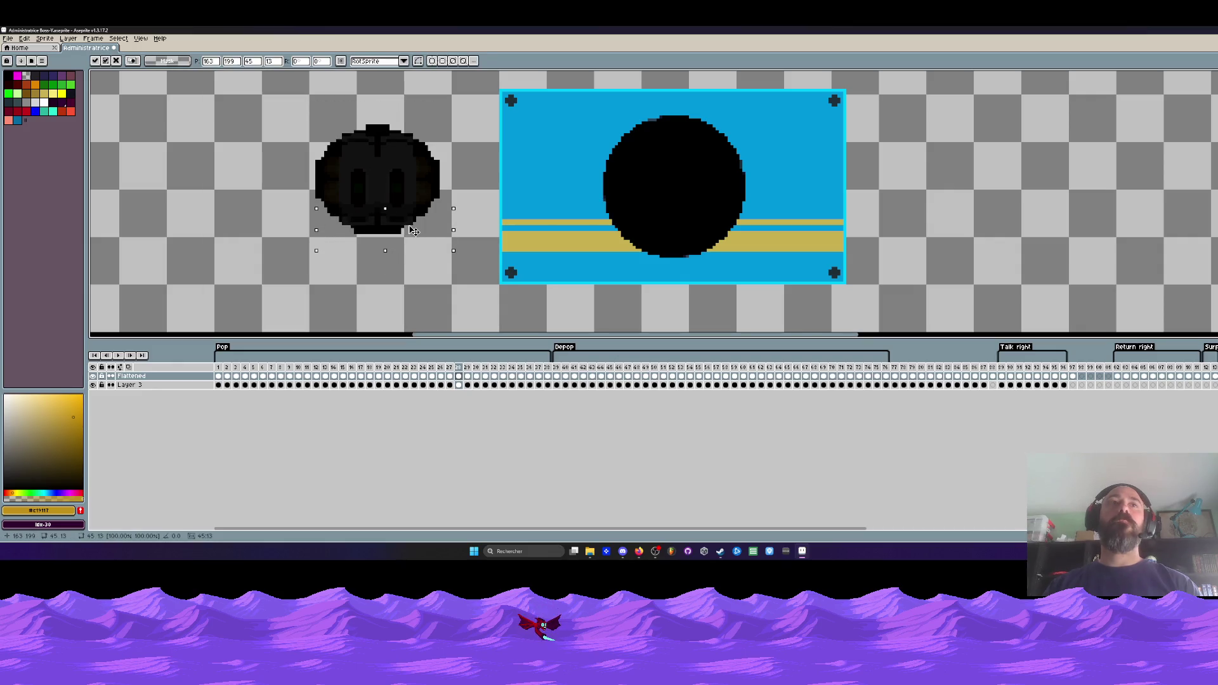
drag(269, 125, 498, 279)
click(385, 119)
- Shift the face's left half right to close the gap between halves
drag(384, 119, 448, 271)
click(444, 267)
drag(268, 95, 382, 272)
drag(336, 197, 340, 198)
click(340, 198)
- Move the whole face onto the black circle and check the neighbouring frames
mouse_move(276, 106)
mouse_down()
mouse_move(397, 204)
mouse_move(447, 263)
mouse_up()
drag(410, 208, 706, 214)
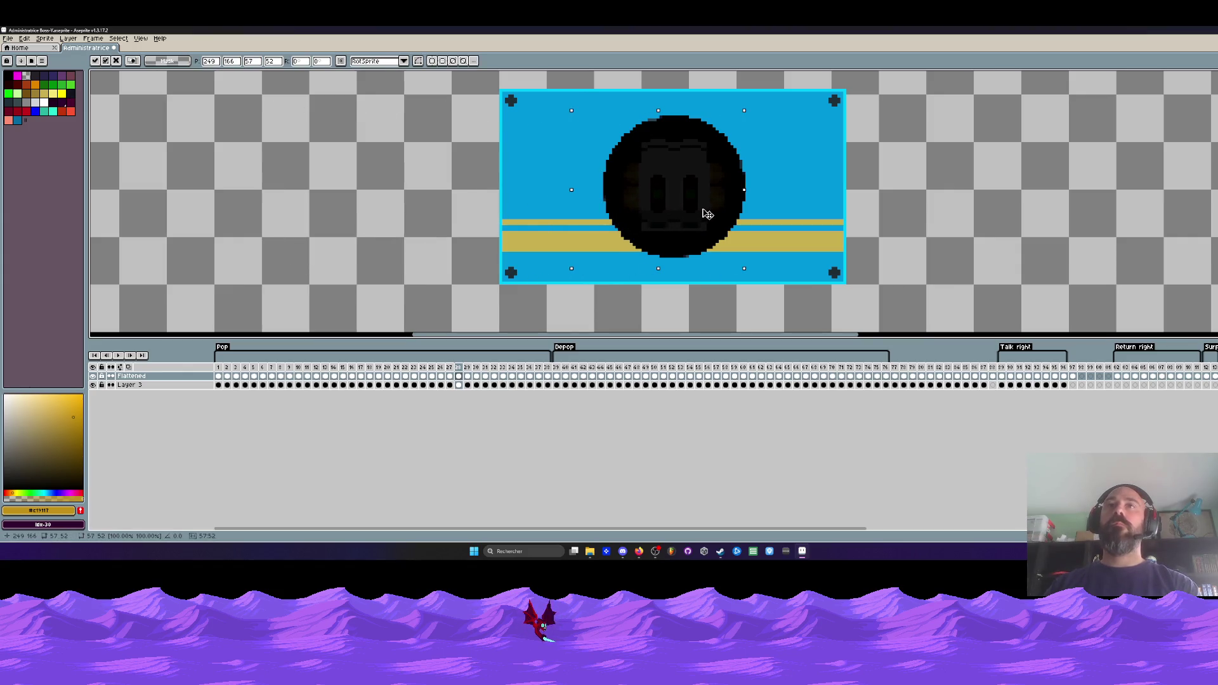
click(444, 186)
key(Right)
key(Right)
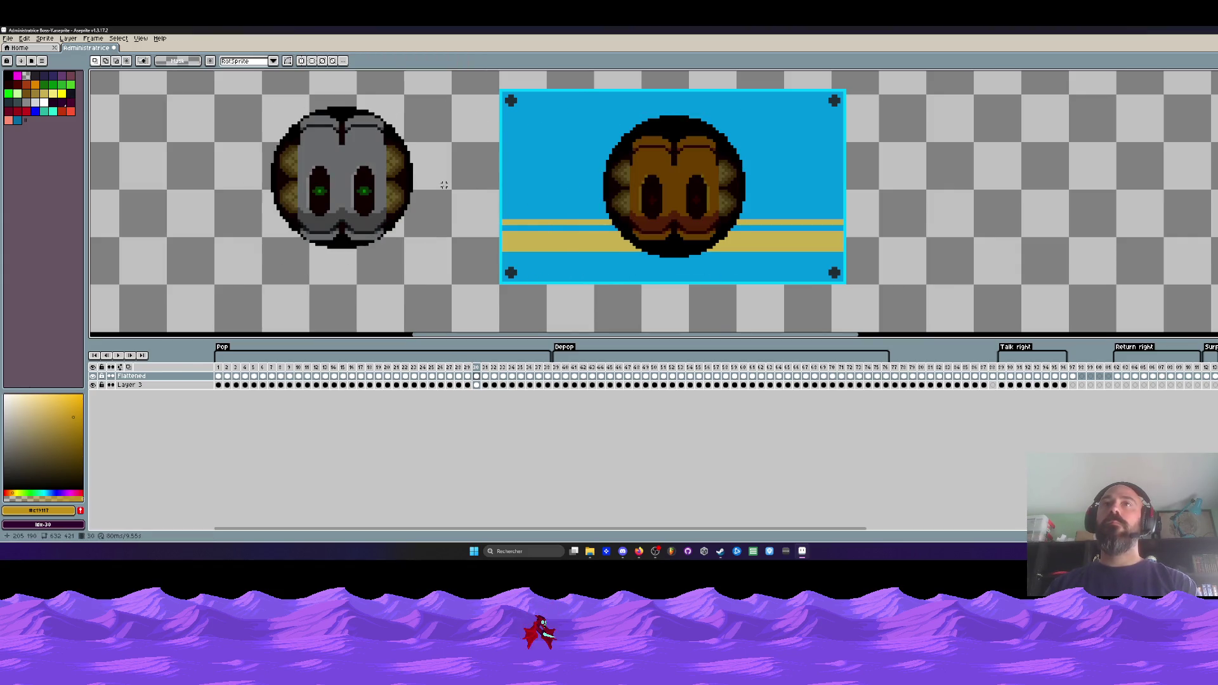
key(Left)
key(Left)
- Undo the move, reposition the face selection, commit it, and play the animation
key(ctrl+z)
key(ctrl+z)
drag(291, 113, 454, 164)
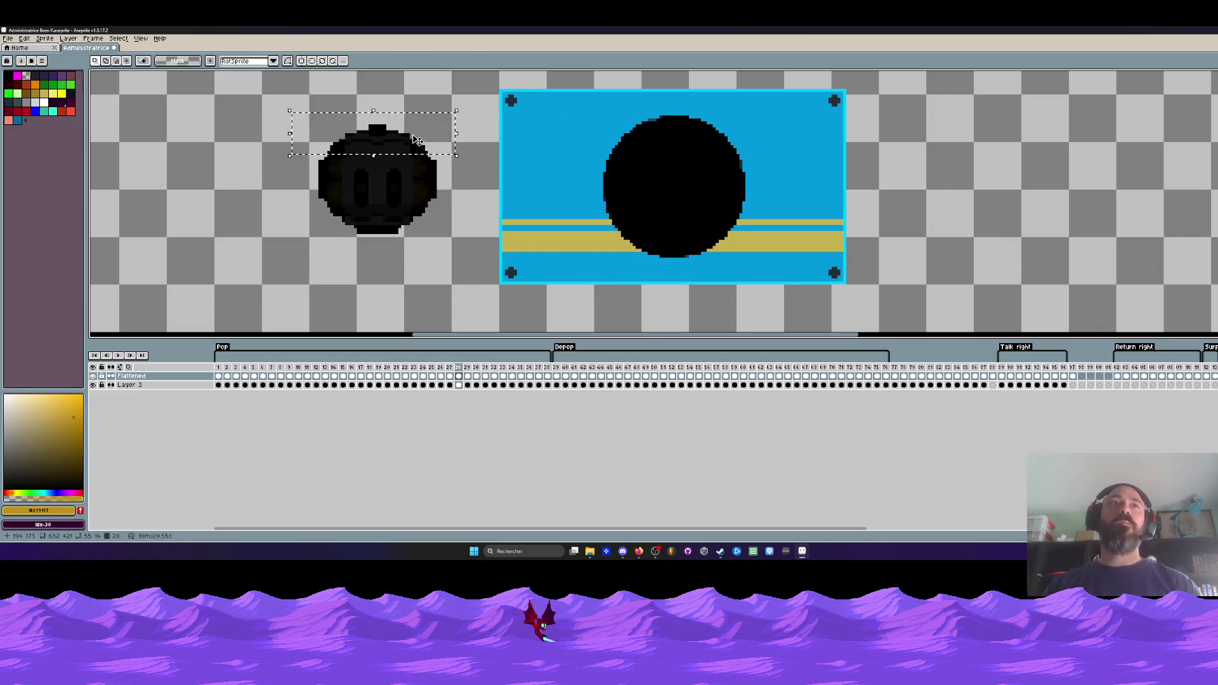
drag(269, 128, 468, 188)
mouse_move(284, 188)
mouse_down()
mouse_move(290, 204)
mouse_move(462, 251)
mouse_move(688, 204)
mouse_move(717, 215)
mouse_up()
key(Return)
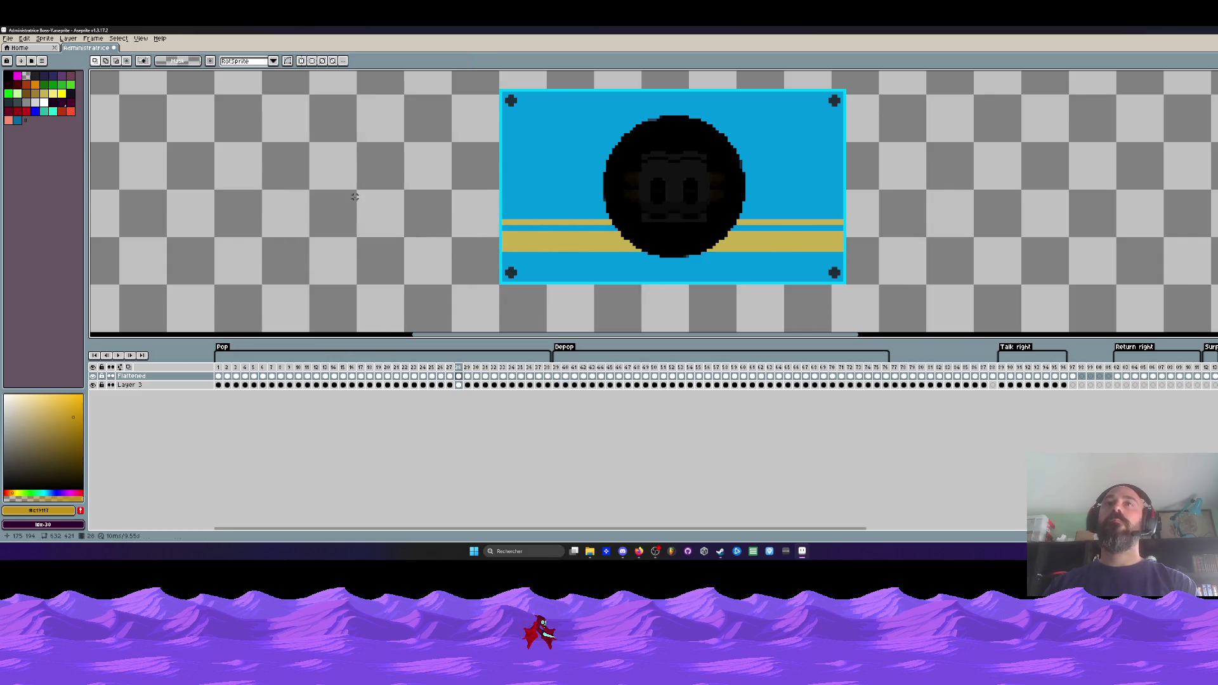
key(Return)
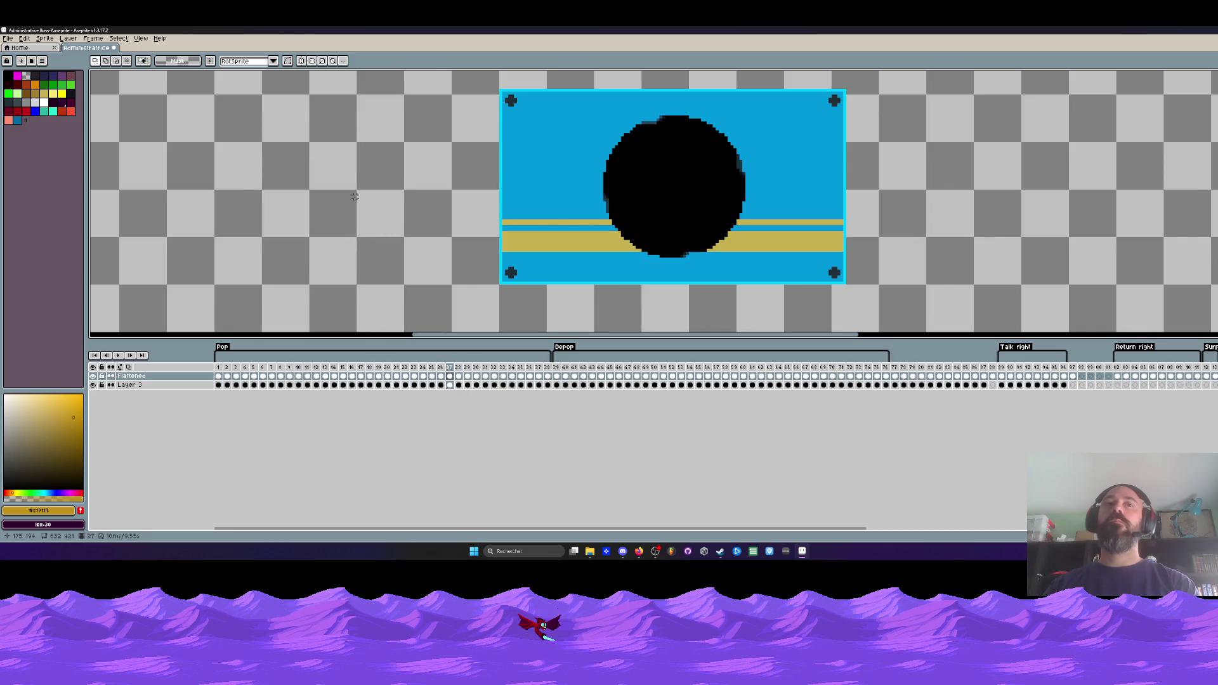
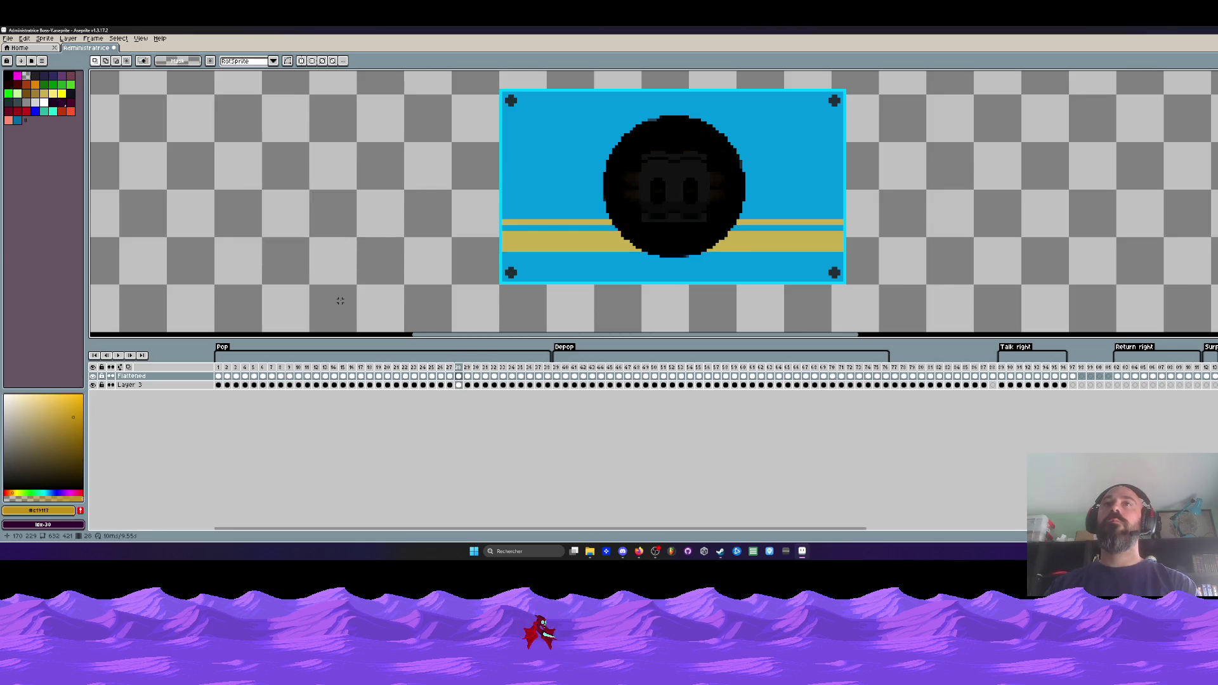
- Paste the dark face sprite, enlarge it by dragging a corner handle, and commit it
key(ctrl+z)
mouse_move(487, 132)
mouse_down()
mouse_move(496, 120)
mouse_move(690, 193)
mouse_move(709, 181)
mouse_up()
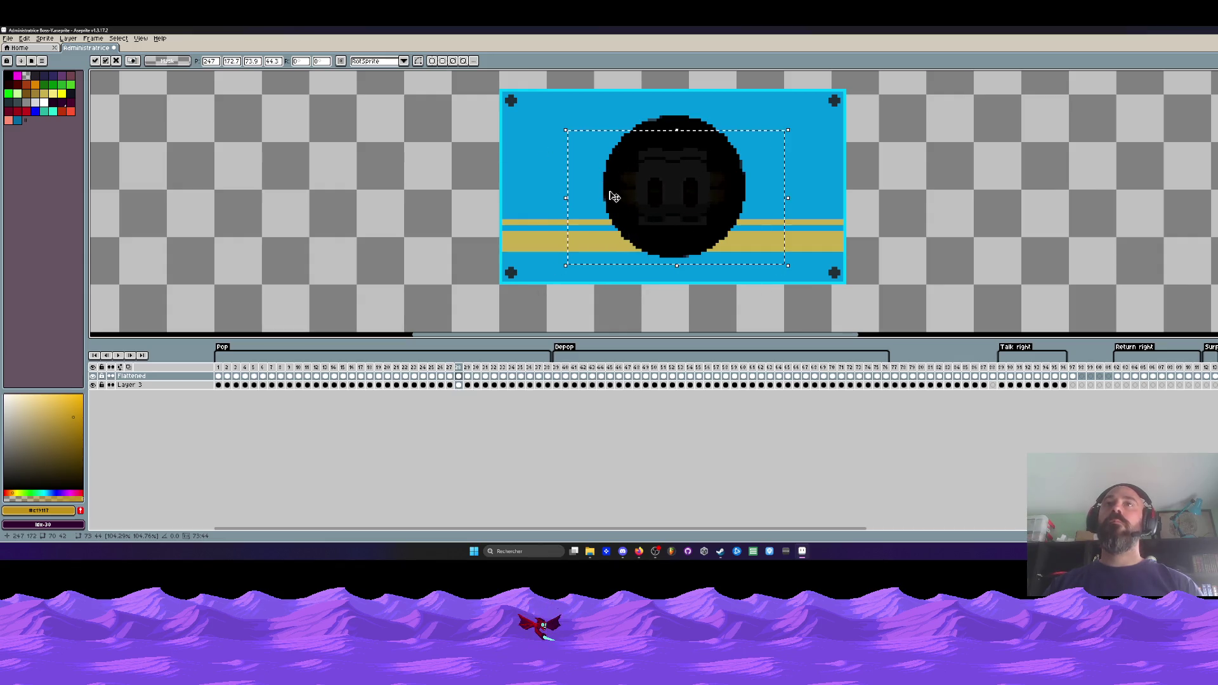
click(336, 199)
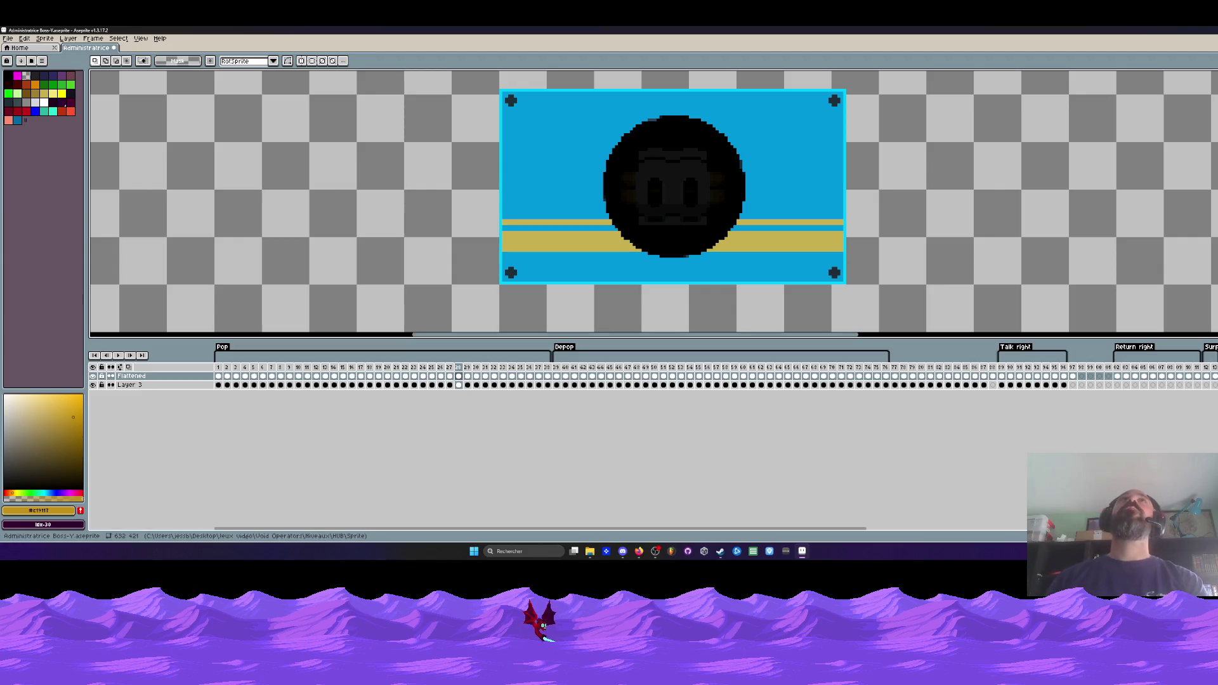
- Step through frames 27, 28 and 30 to land on frame 29
key(ctrl+z)
key(ctrl+z)
key(ctrl+z)
key(ctrl+y)
key(ctrl+y)
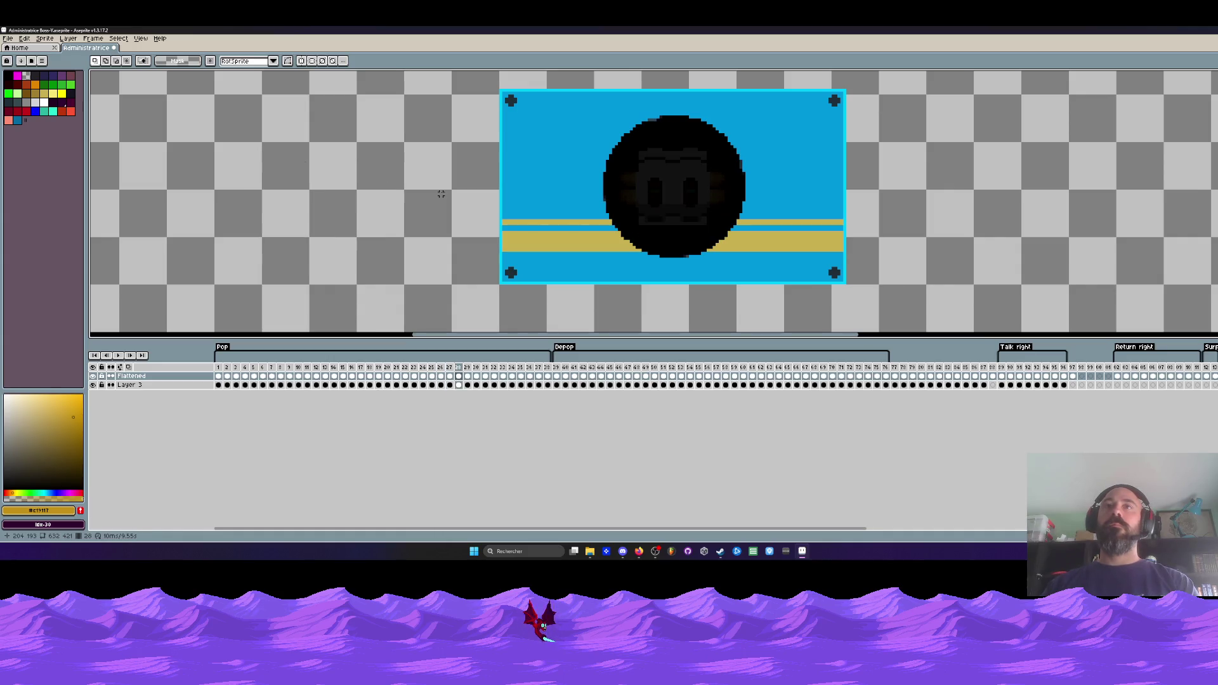
key(ctrl+y)
key(ctrl+y)
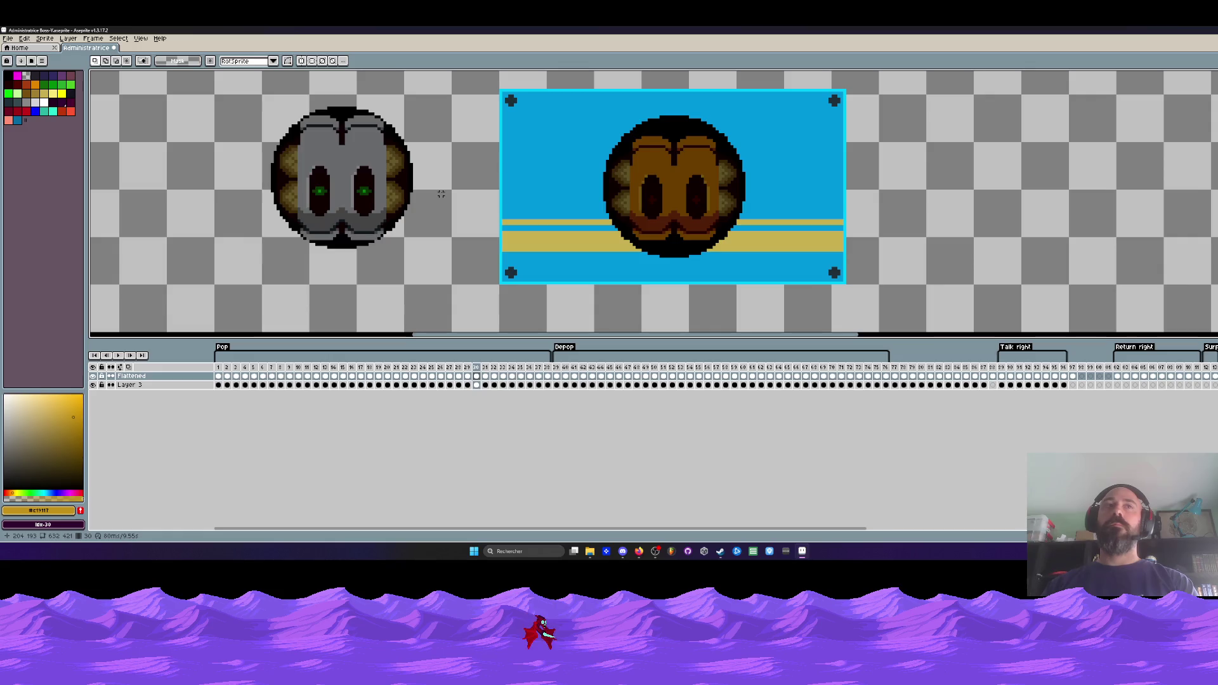
key(ctrl+z)
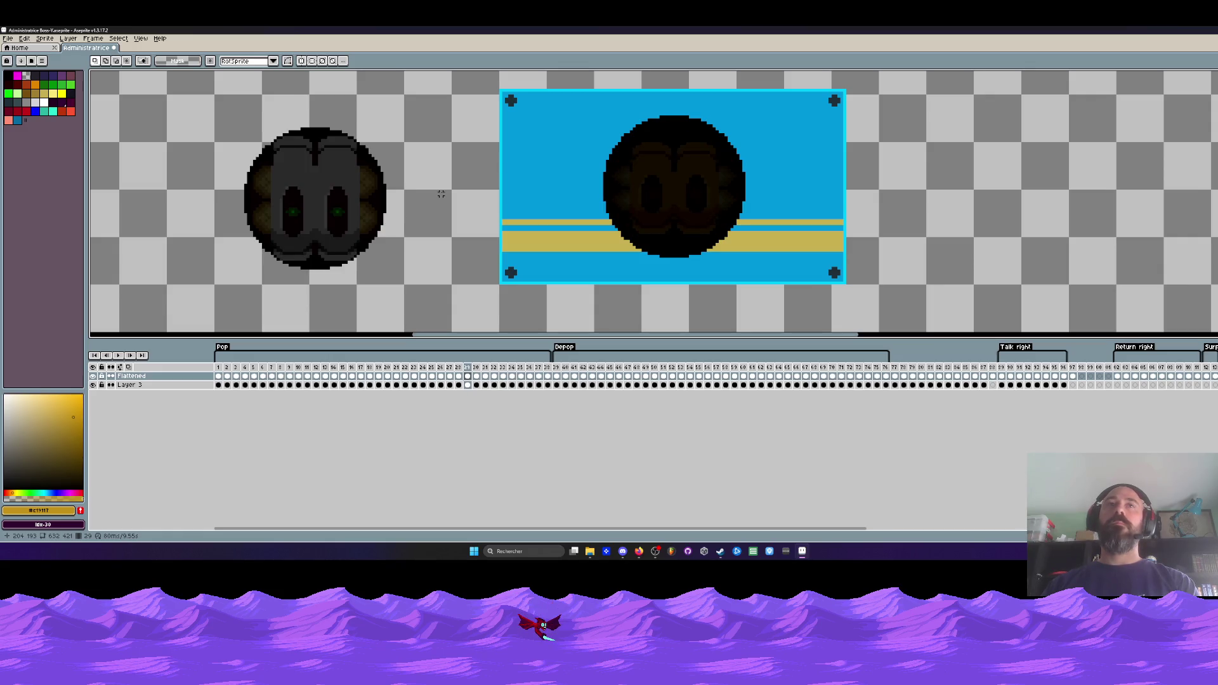
- Pick the sprite's dark grey and fill the eye area and both eyebrow arcs with it
key(i)
click(345, 170)
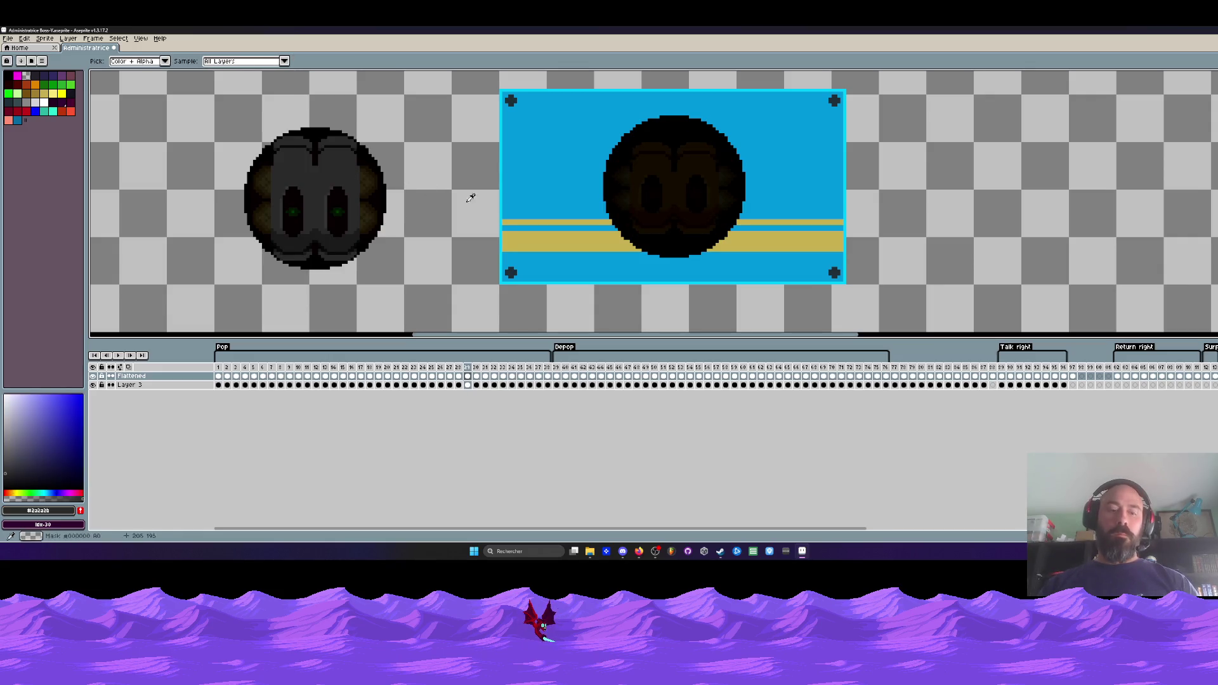
scroll(609, 203, up, 1)
key(g)
click(675, 134)
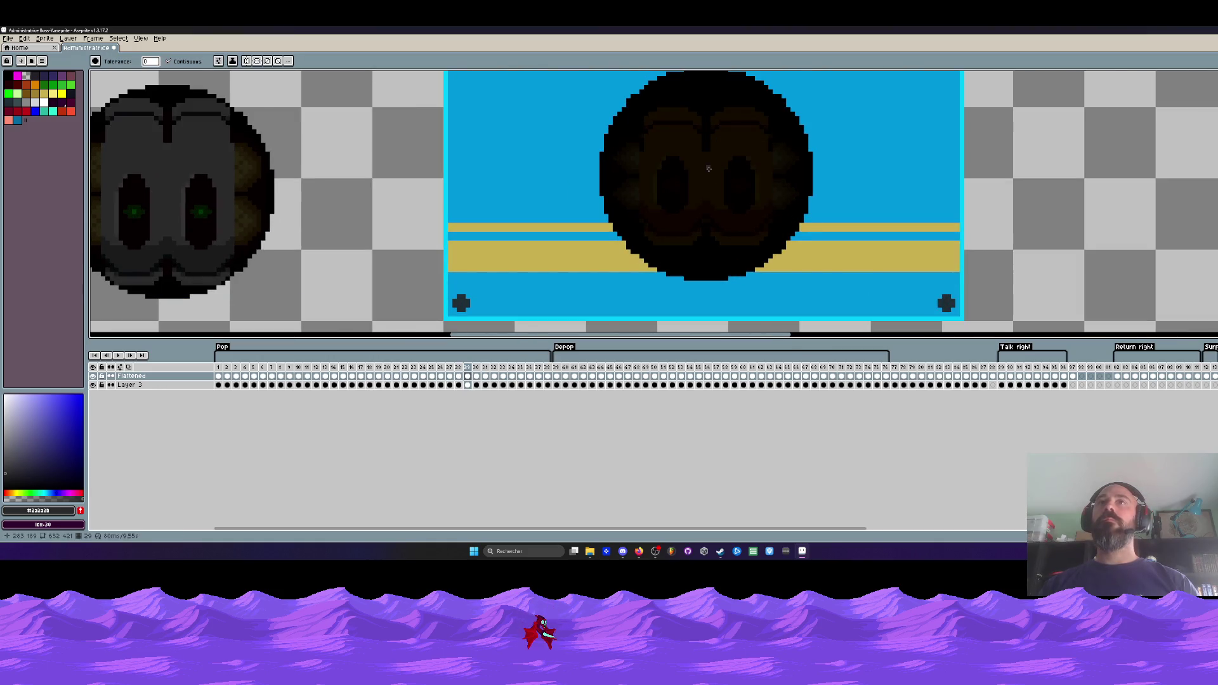
click(676, 118)
click(733, 115)
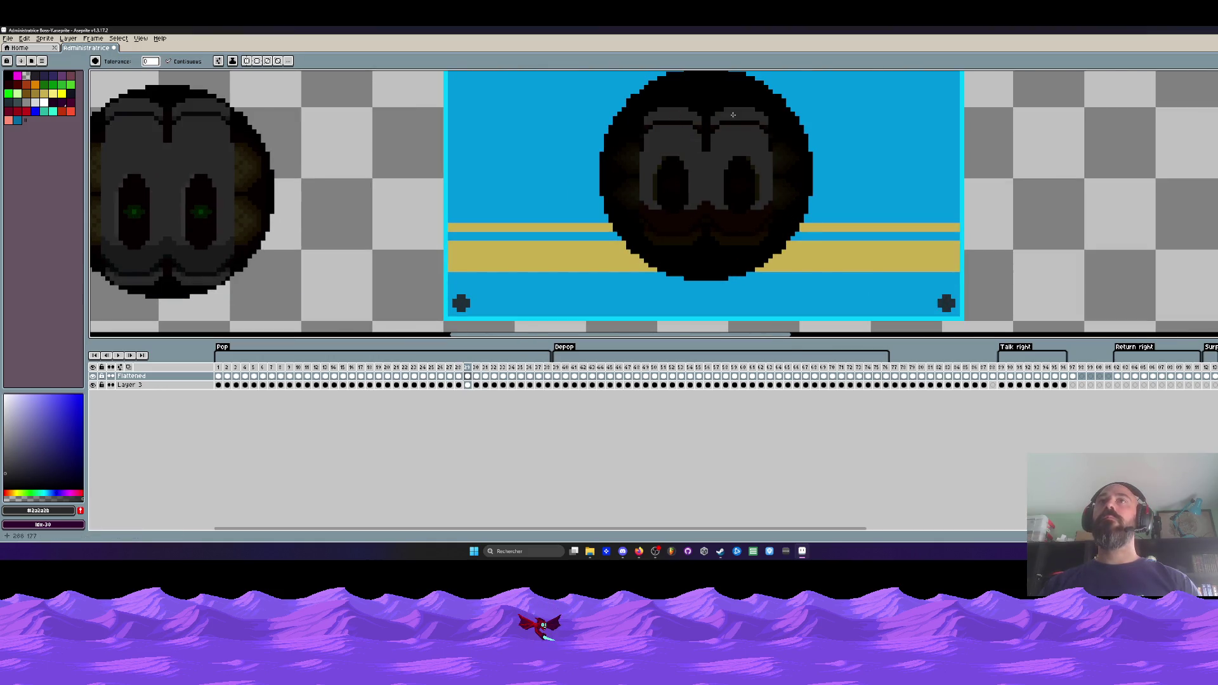
- Sample grey #333333 from the sprite and fill the reddish mouth area with it
scroll(689, 220, down, 1)
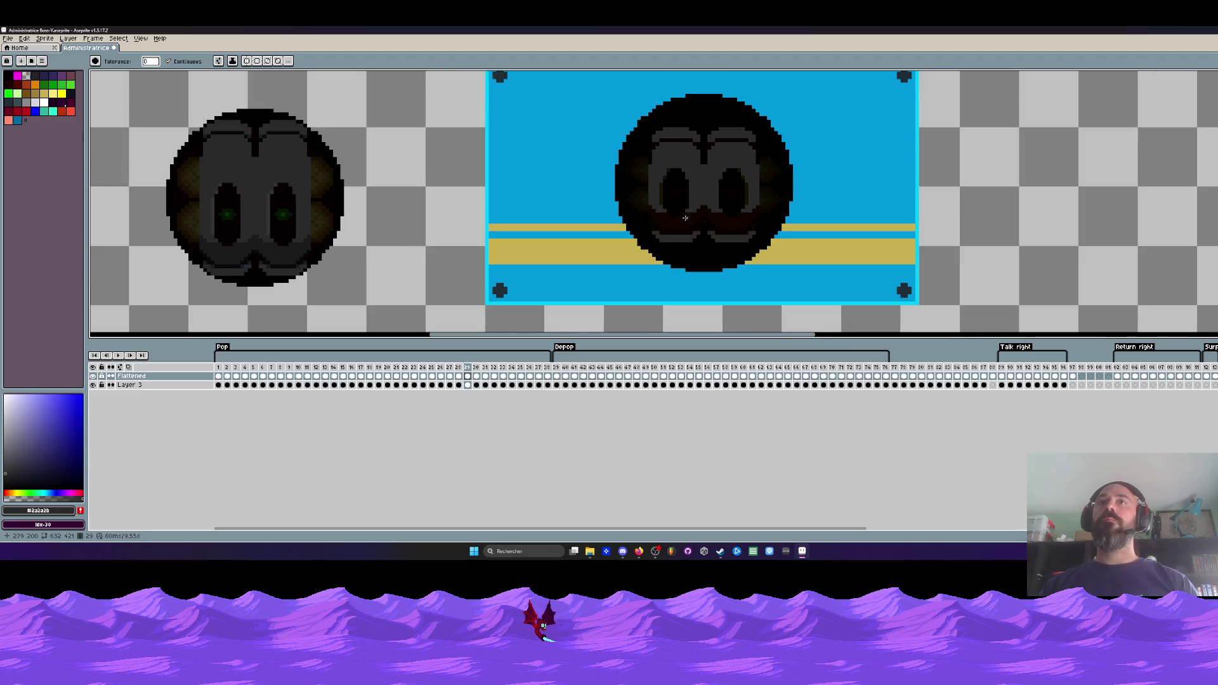
key(i)
scroll(273, 193, up, 1)
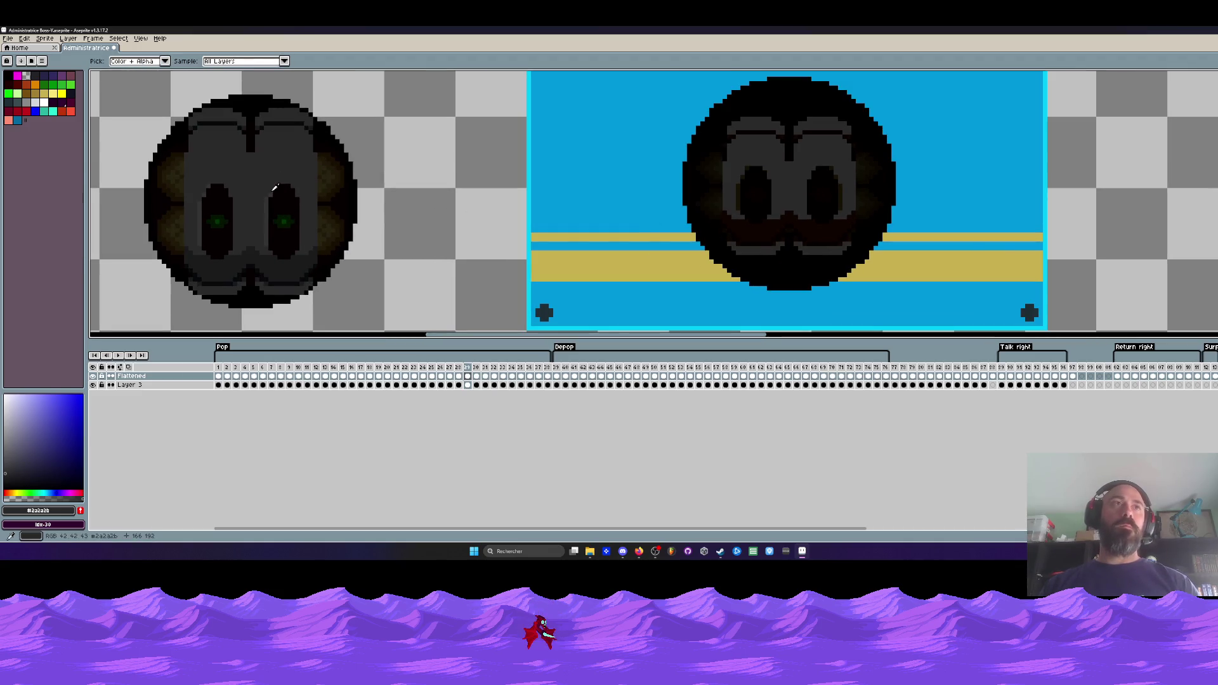
click(279, 183)
key(g)
scroll(731, 150, up, 2)
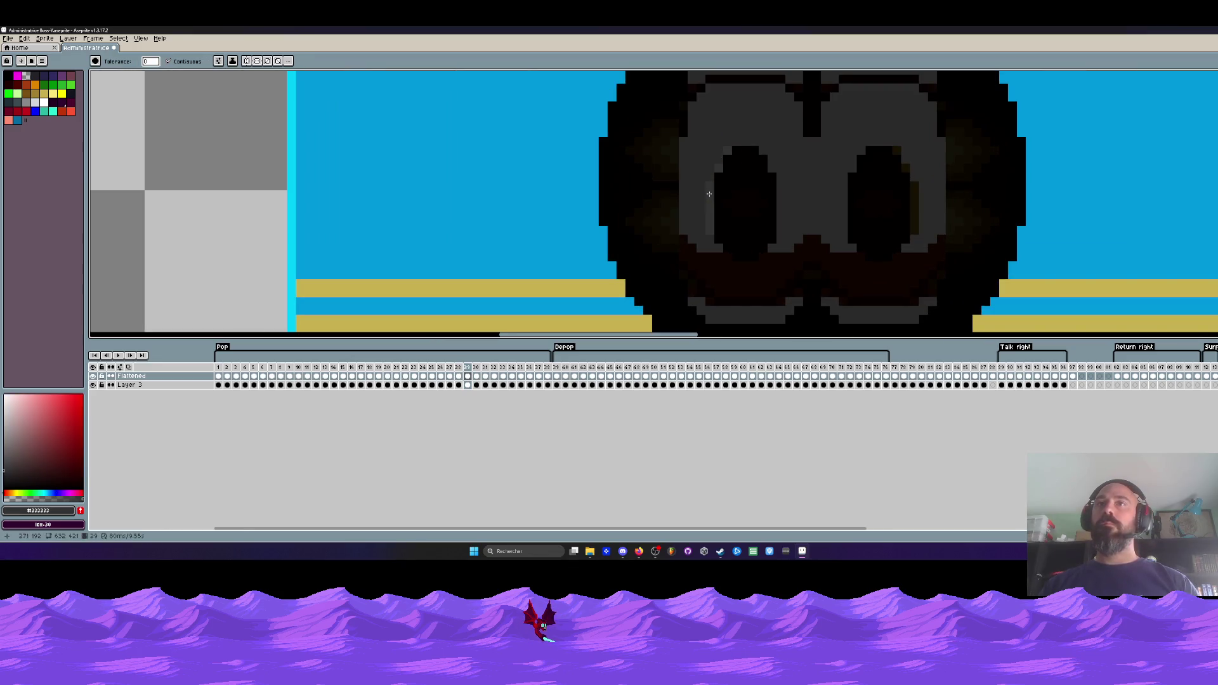
scroll(709, 193, down, 2)
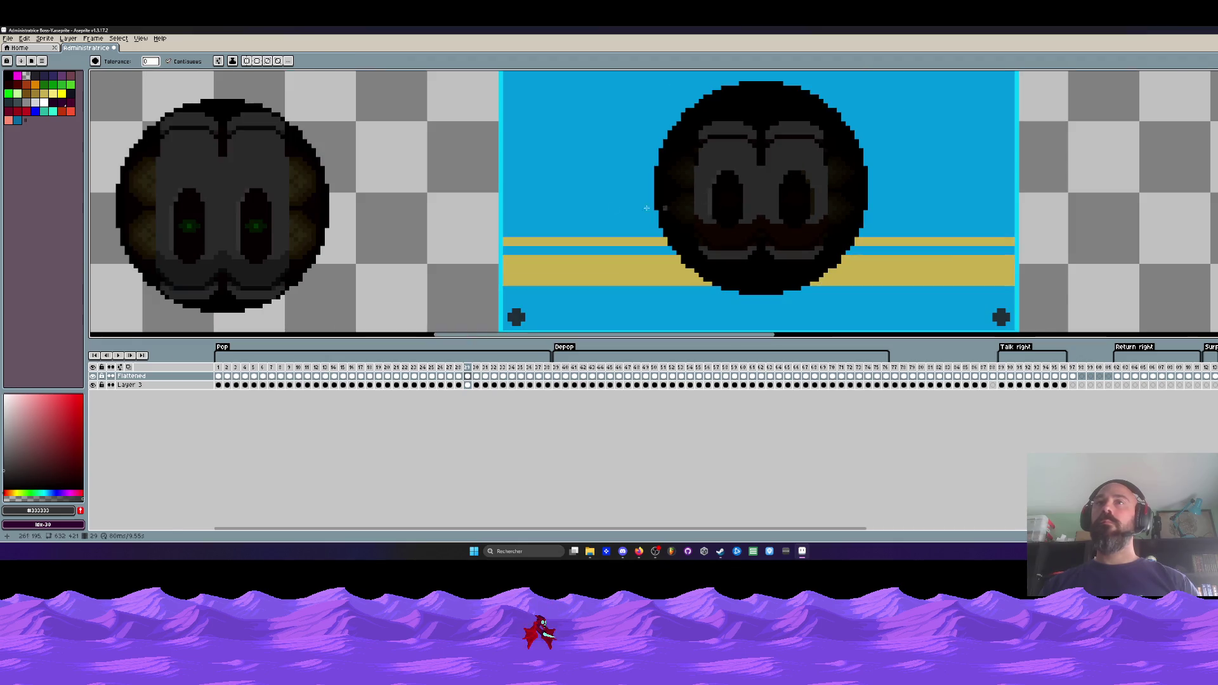
key(i)
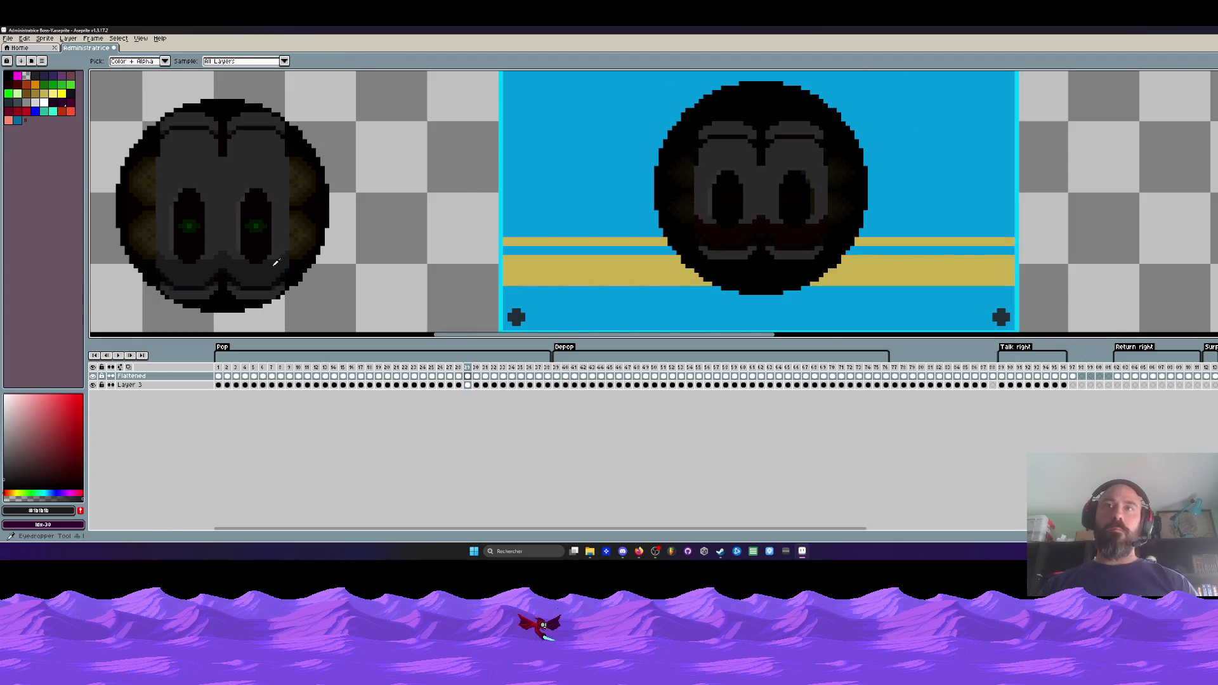
key(g)
click(733, 230)
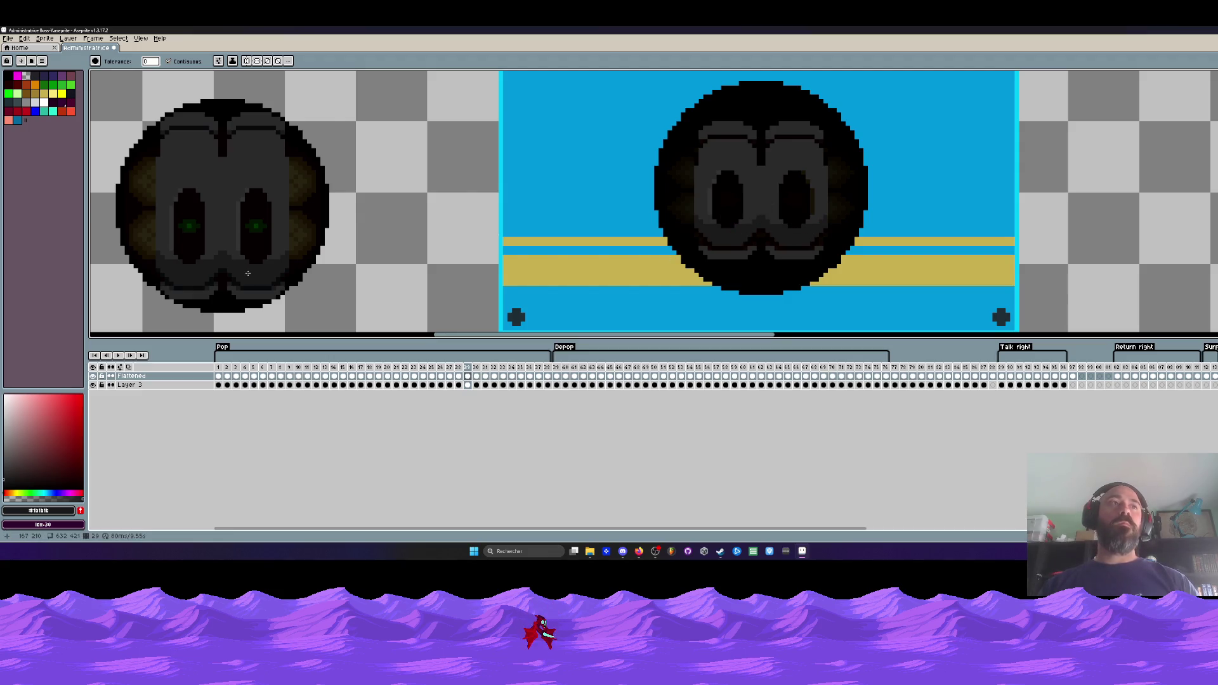
- Recolour the remaining dark reddish pixel blocks across the face grey
scroll(632, 272, up, 5)
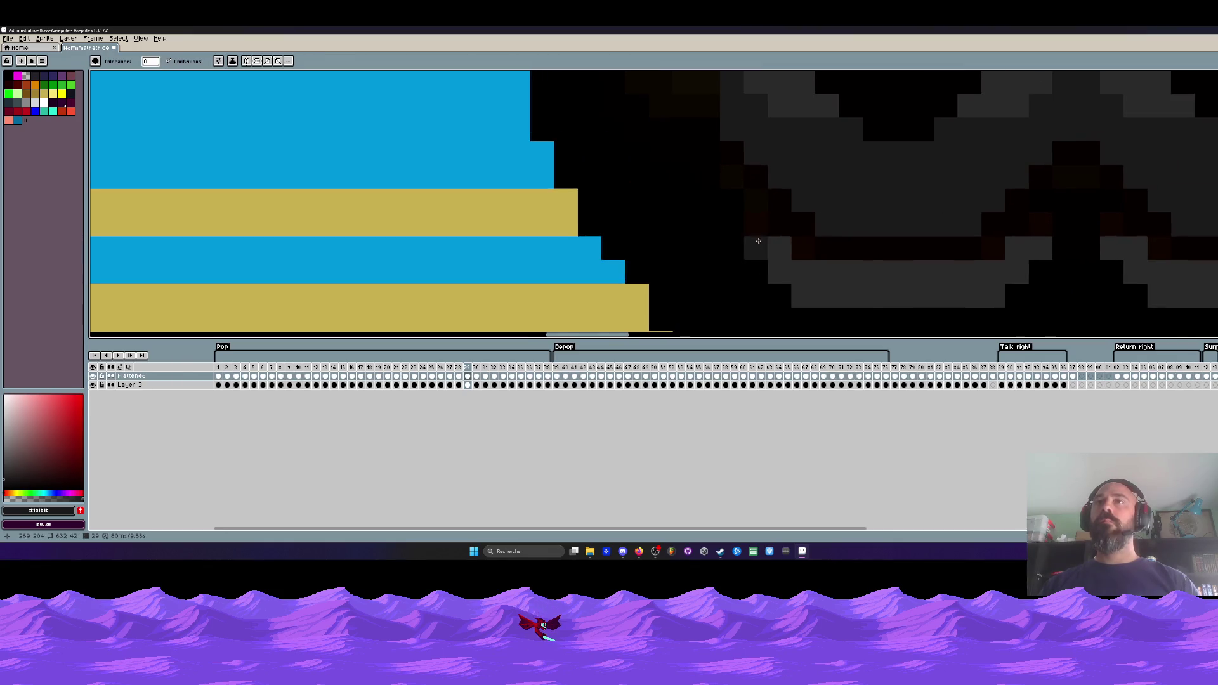
click(803, 248)
click(1027, 236)
click(1111, 225)
drag(1144, 249, 771, 259)
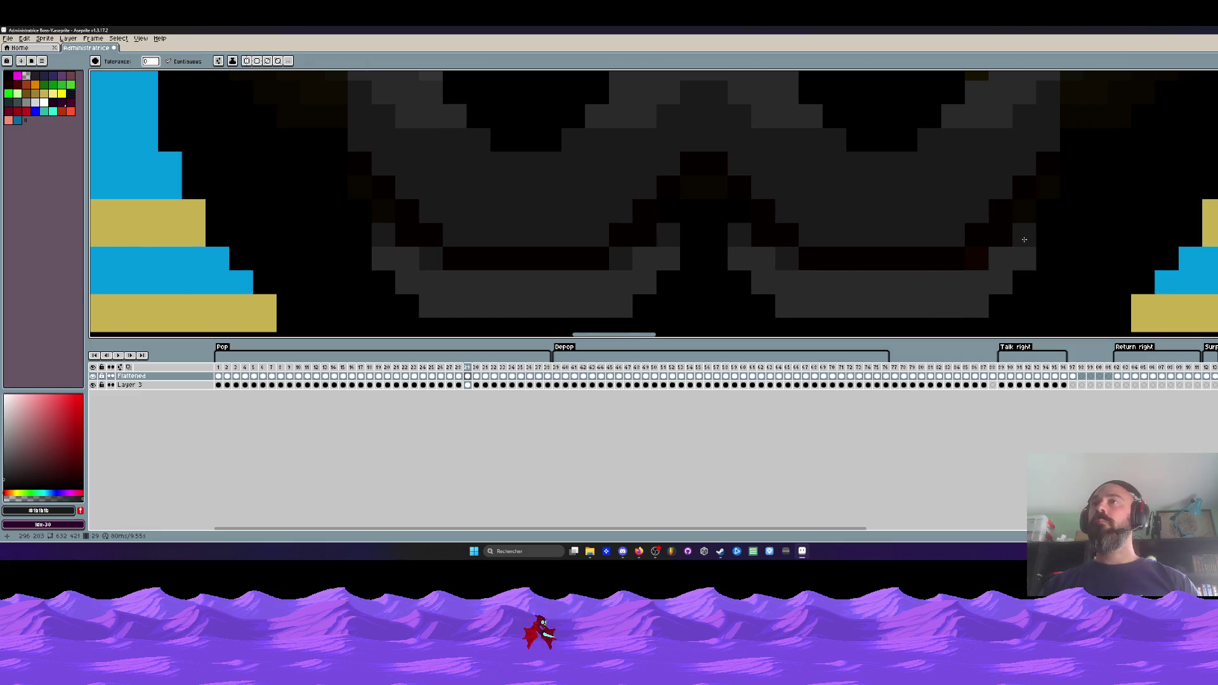
scroll(982, 252, down, 3)
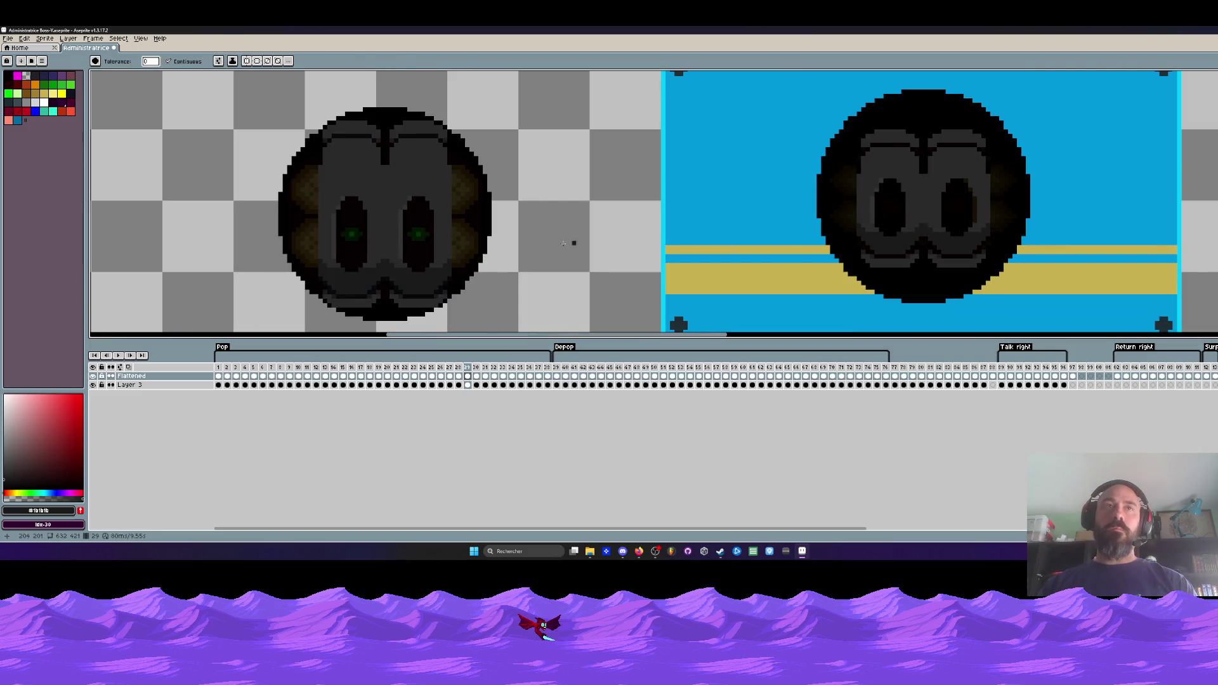
- Sample the near-black #06090b from the sprite for filling
key(i)
scroll(385, 295, up, 3)
click(385, 260)
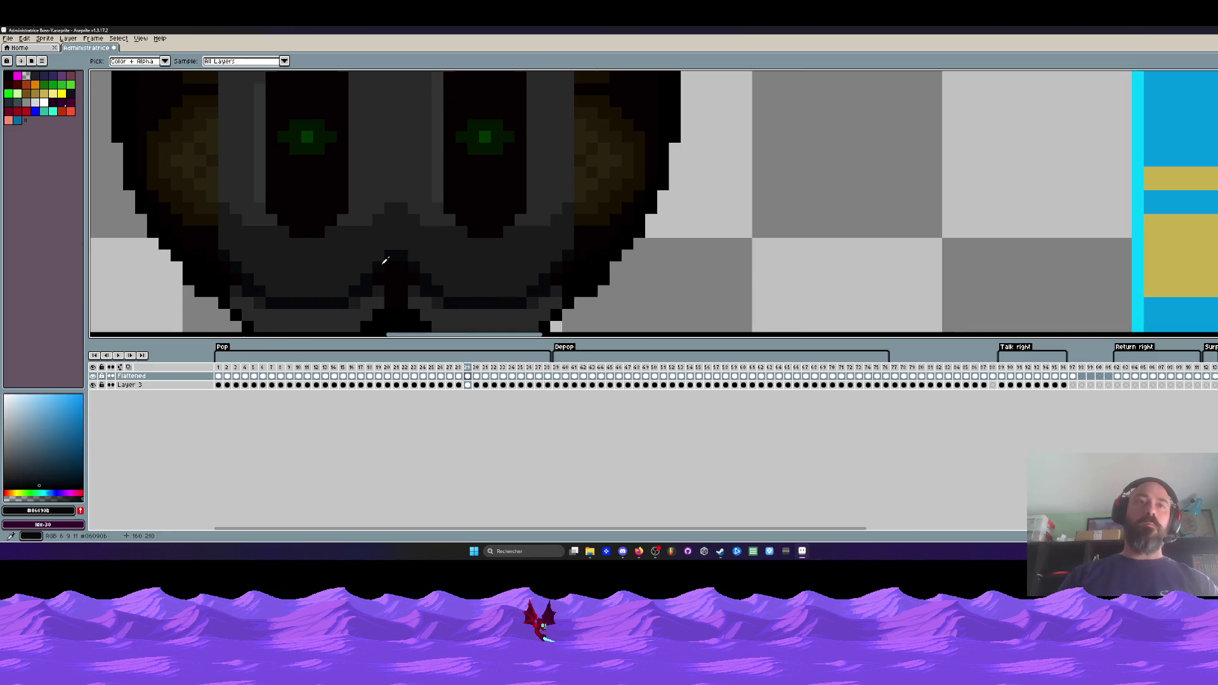
scroll(609, 190, down, 3)
scroll(579, 158, up, 3)
key(g)
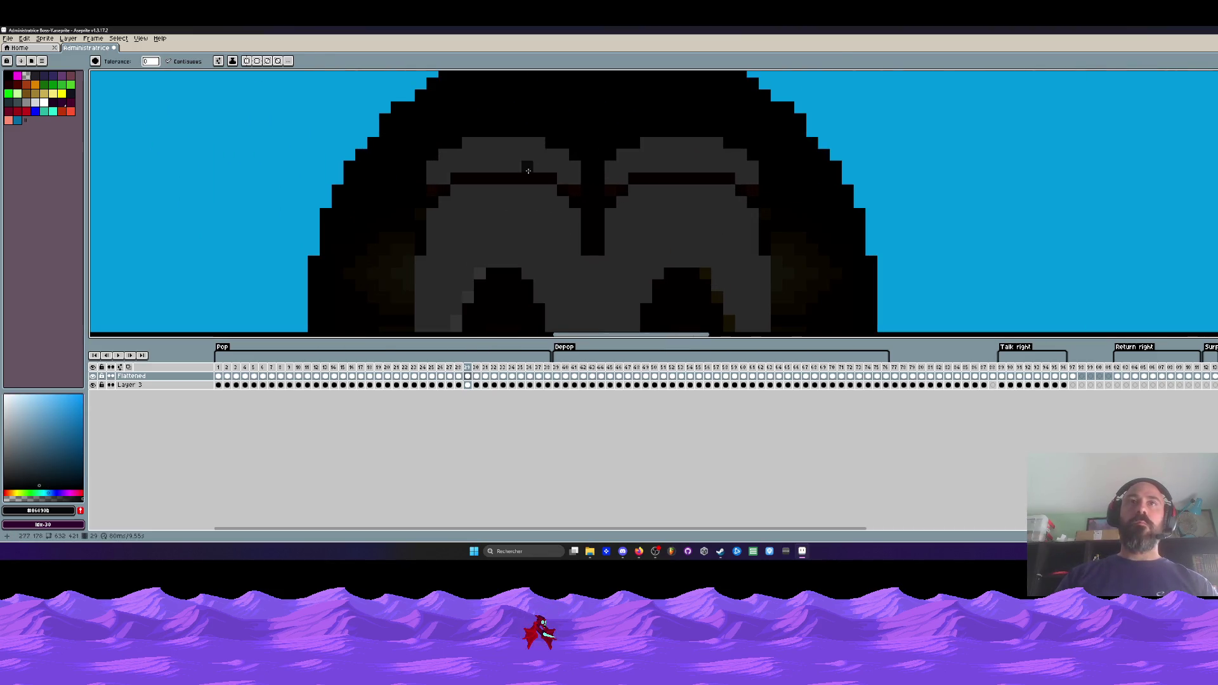
- Inspect the sprite's bottom edge up close, then sample the dark grey from the eye area
scroll(568, 185, up, 2)
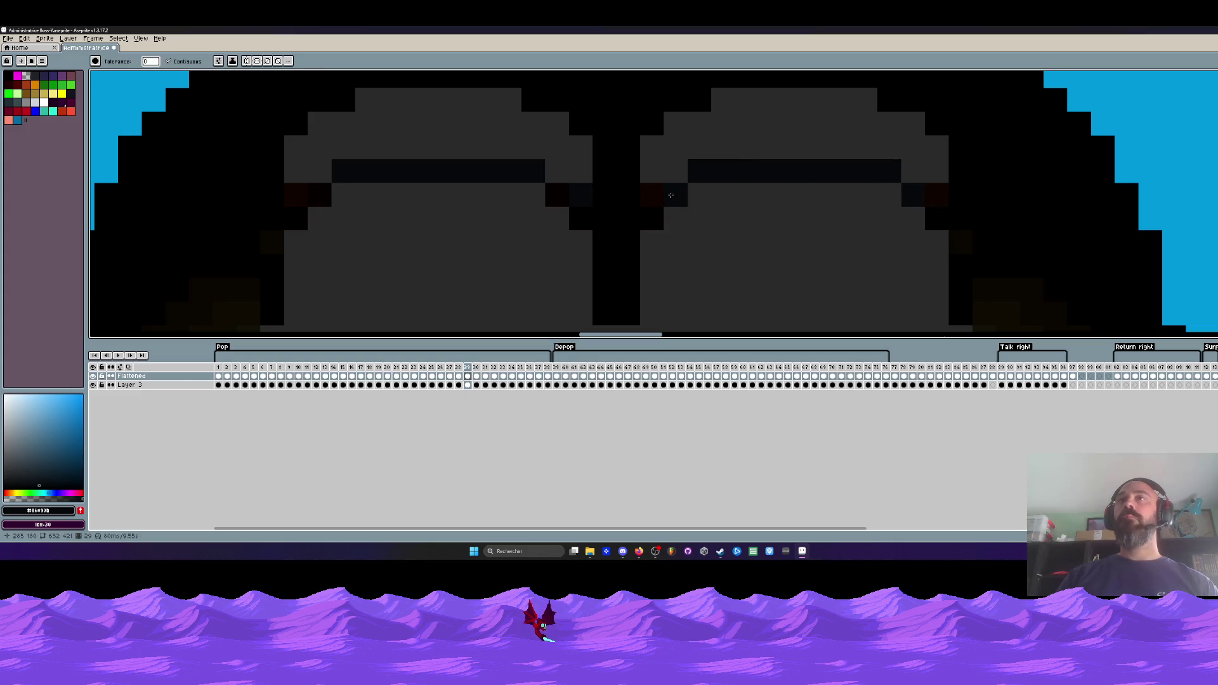
scroll(671, 195, down, 3)
scroll(544, 194, up, 1)
scroll(545, 194, down, 2)
drag(536, 251, 480, 199)
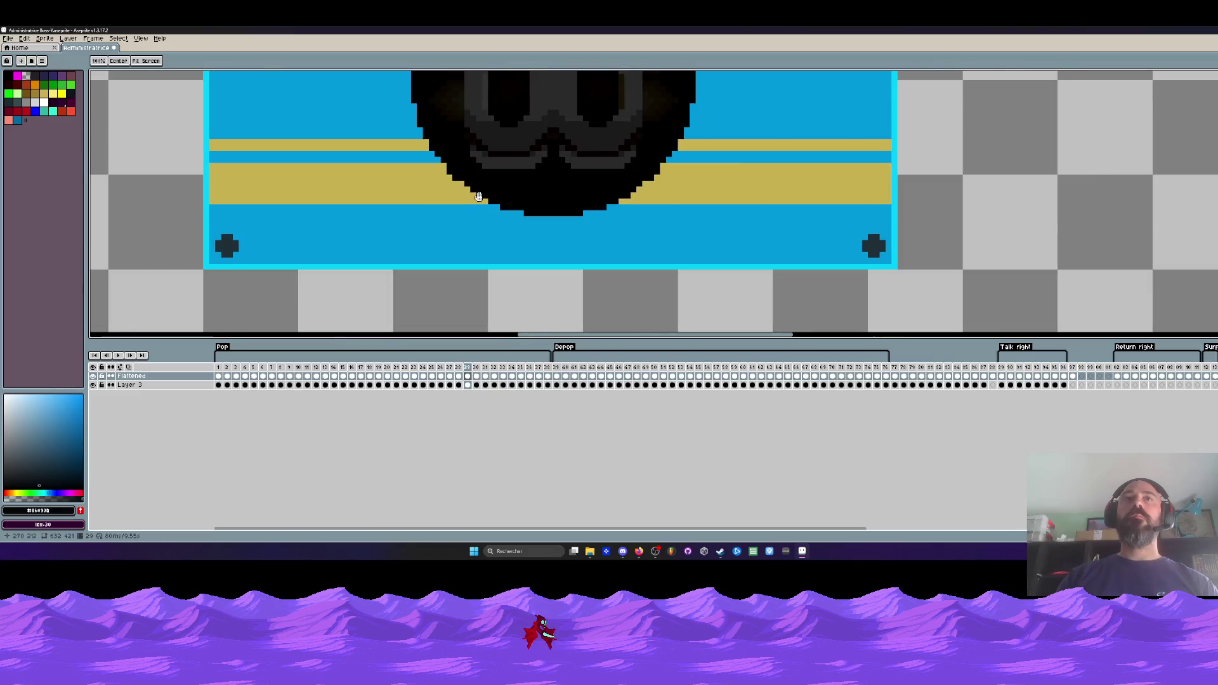
scroll(480, 199, up, 2)
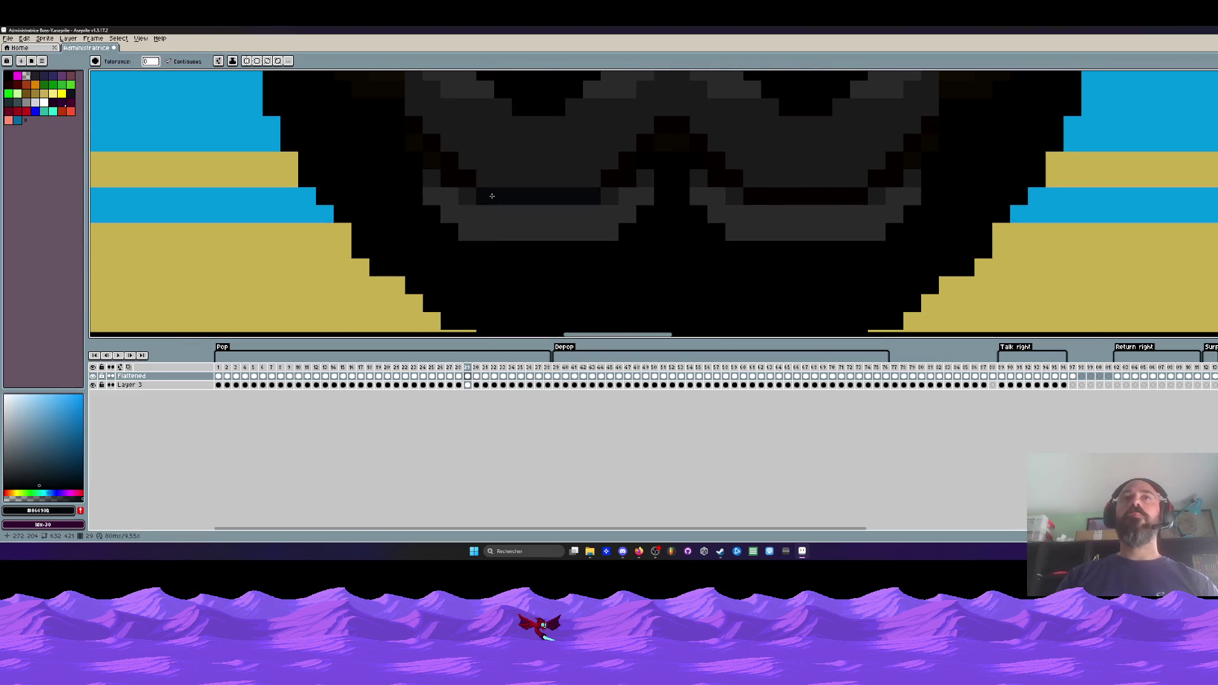
scroll(797, 193, down, 3)
scroll(795, 199, up, 3)
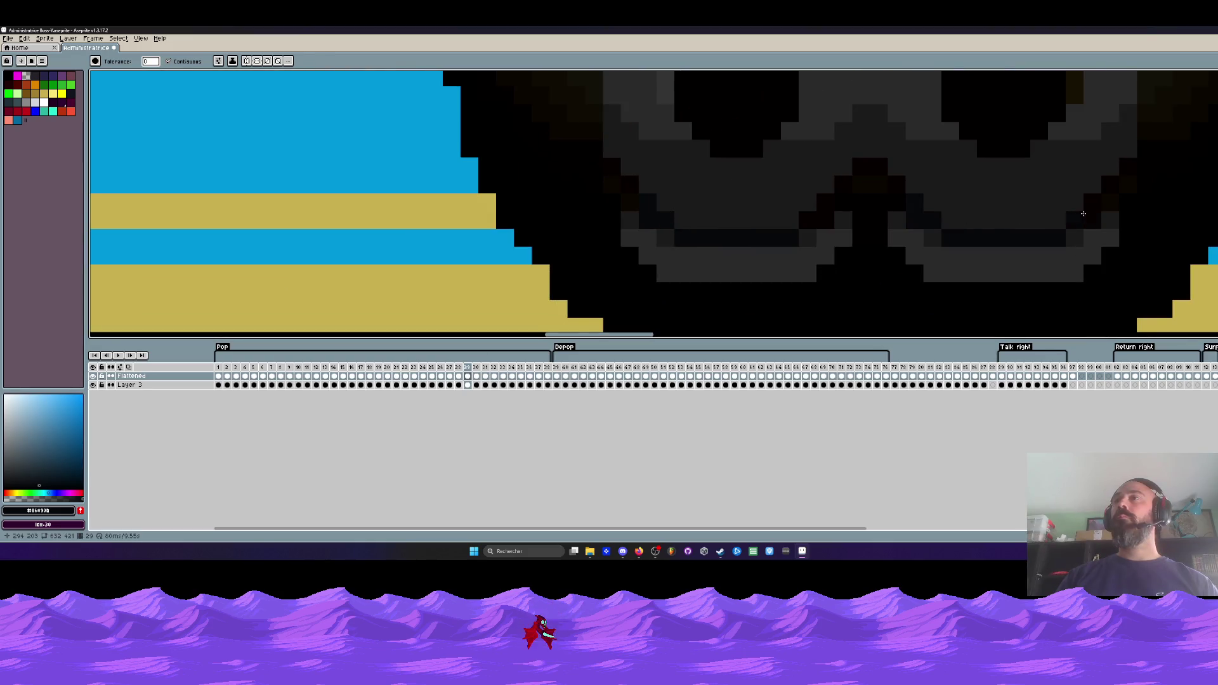
scroll(1083, 214, down, 3)
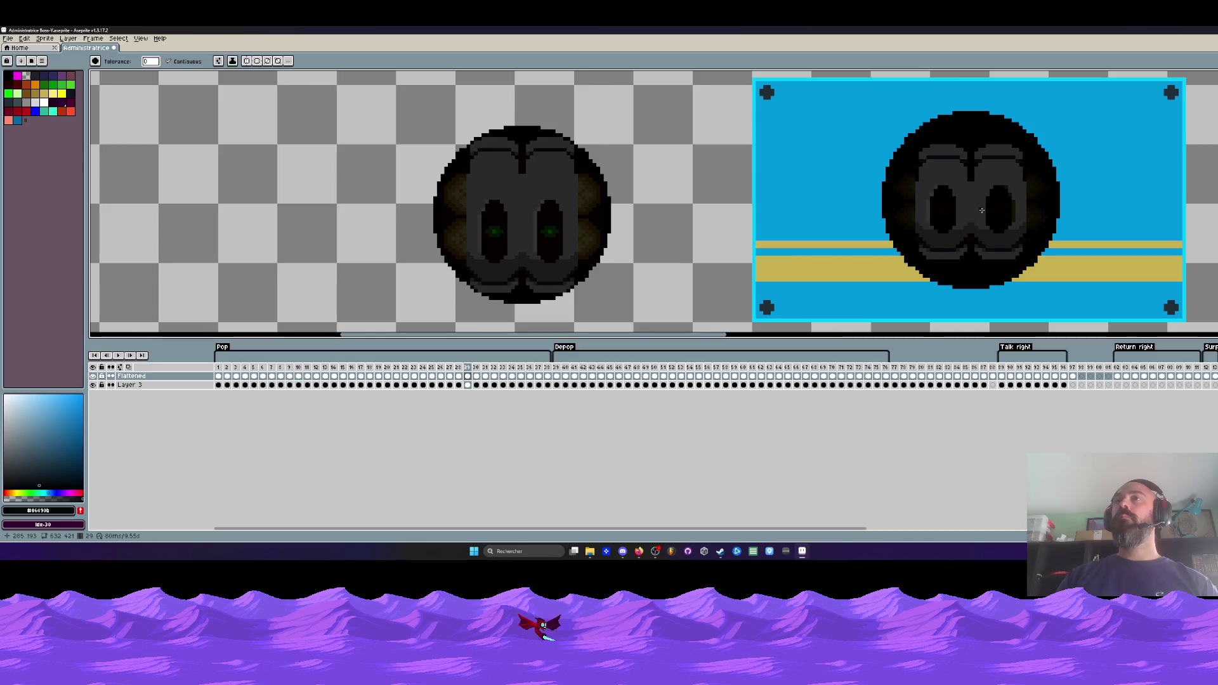
scroll(981, 210, up, 2)
key(i)
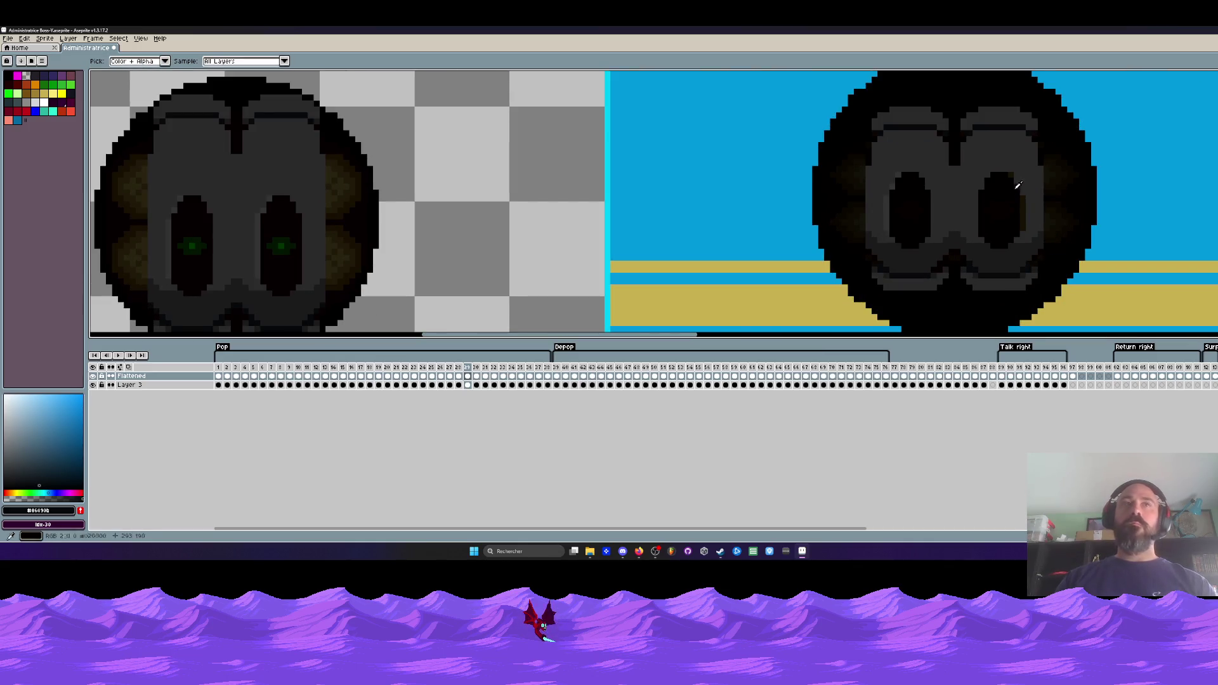
click(1028, 166)
- With the pencil selected, flip between frames 28–30 to compare shading, ending on frame 29
scroll(1021, 191, up, 3)
key(b)
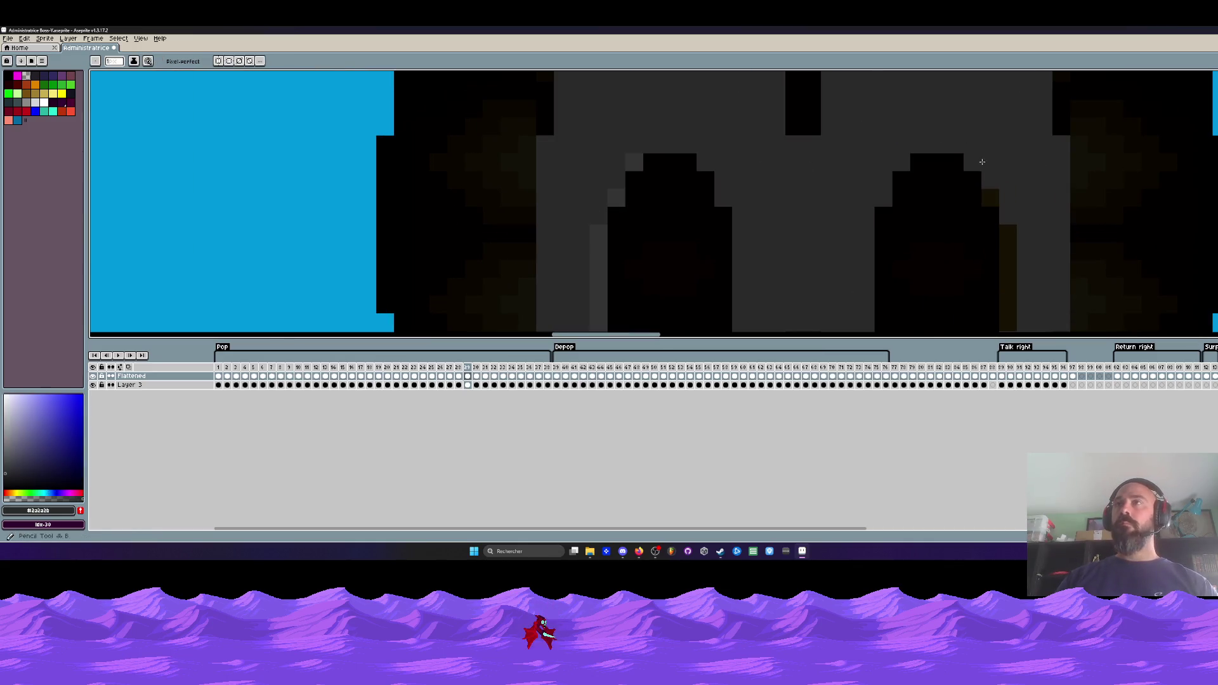
scroll(1007, 221, down, 1)
scroll(1000, 254, down, 1)
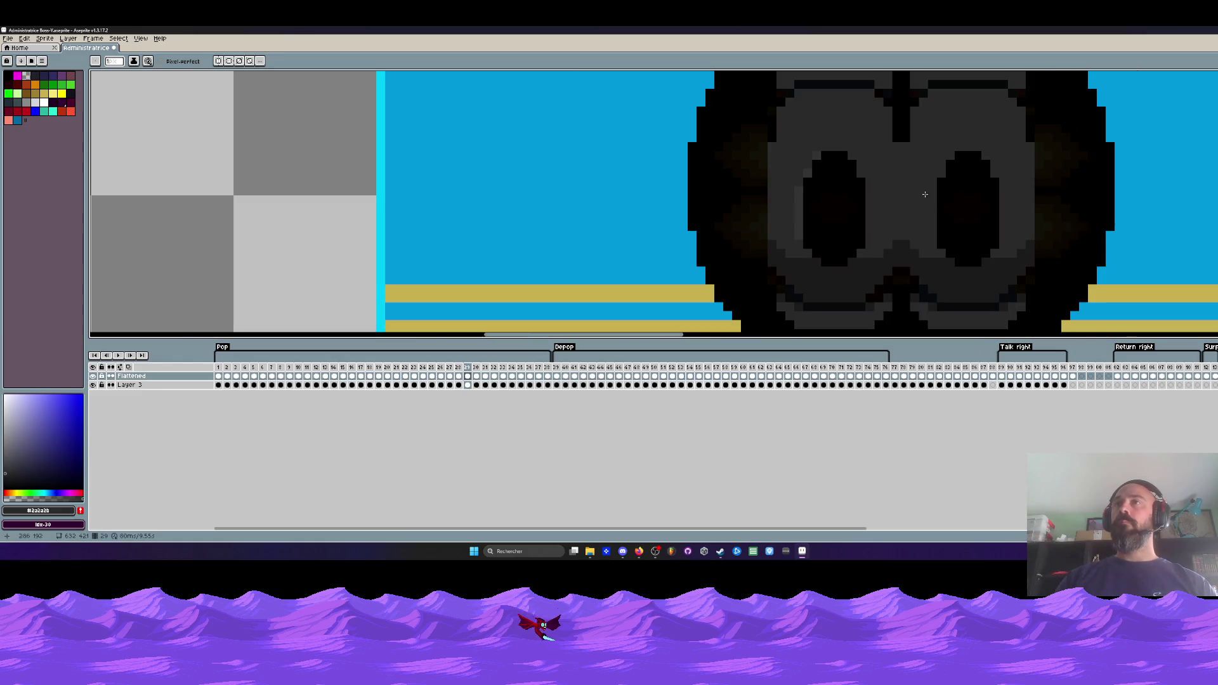
scroll(913, 190, down, 1)
key(Right)
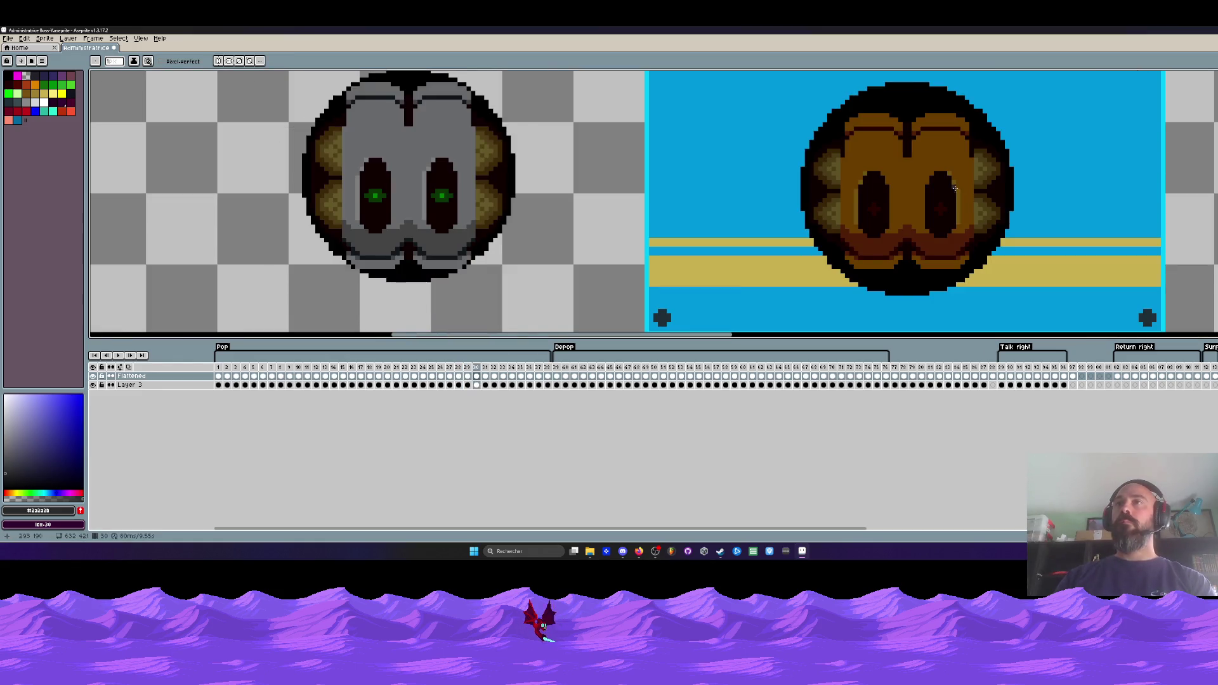
key(Right)
key(Right)
key(Right)
key(Left)
key(Left)
key(Left)
key(Right)
key(Left)
key(Left)
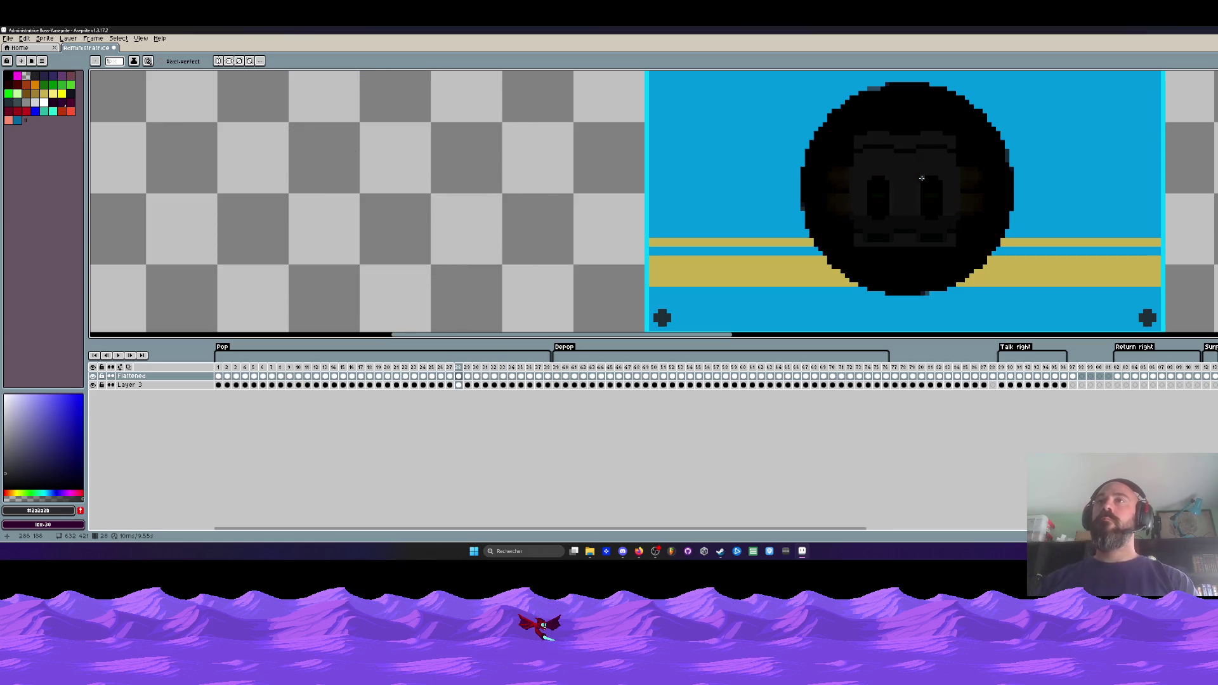
key(Left)
key(Right)
scroll(902, 182, up, 4)
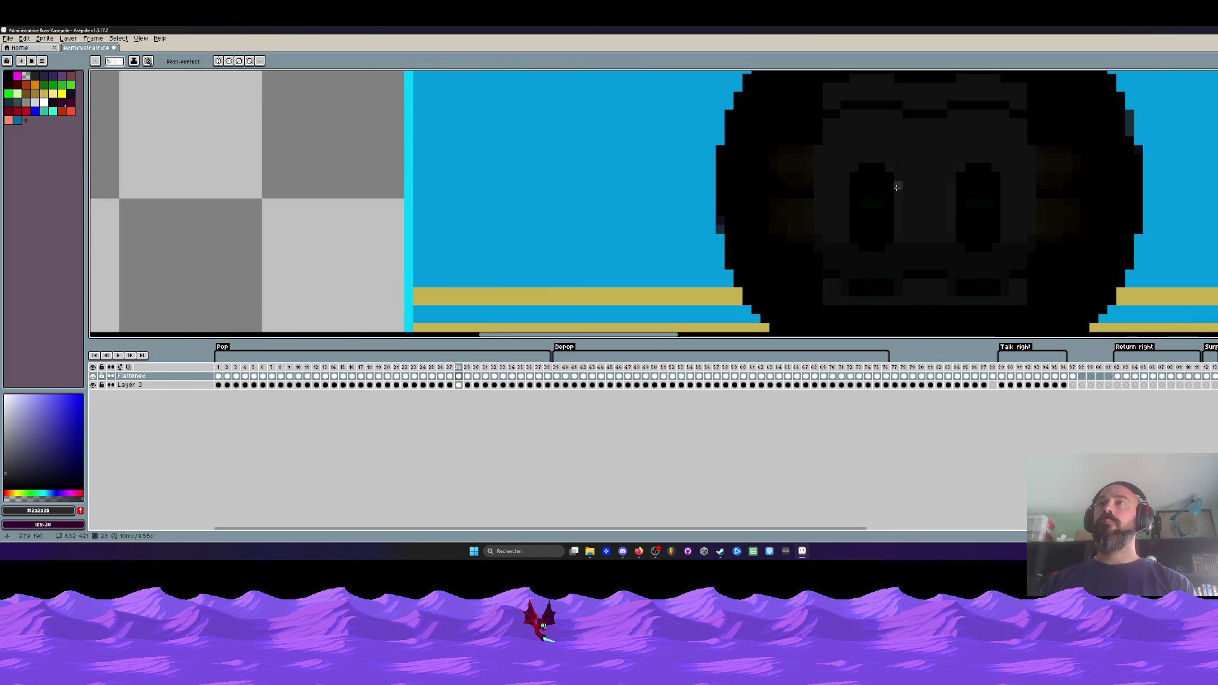
key(Right)
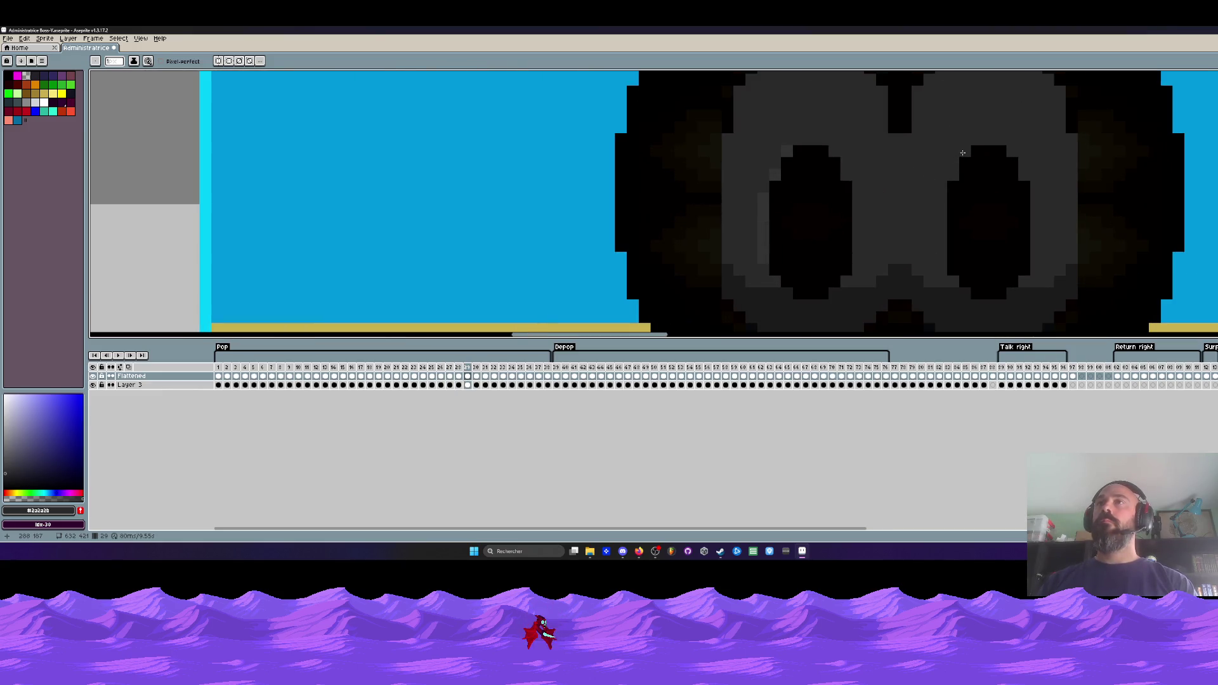
- Paint over the stray lighter pixels on the right eye with grey #333333
alt+click(789, 145)
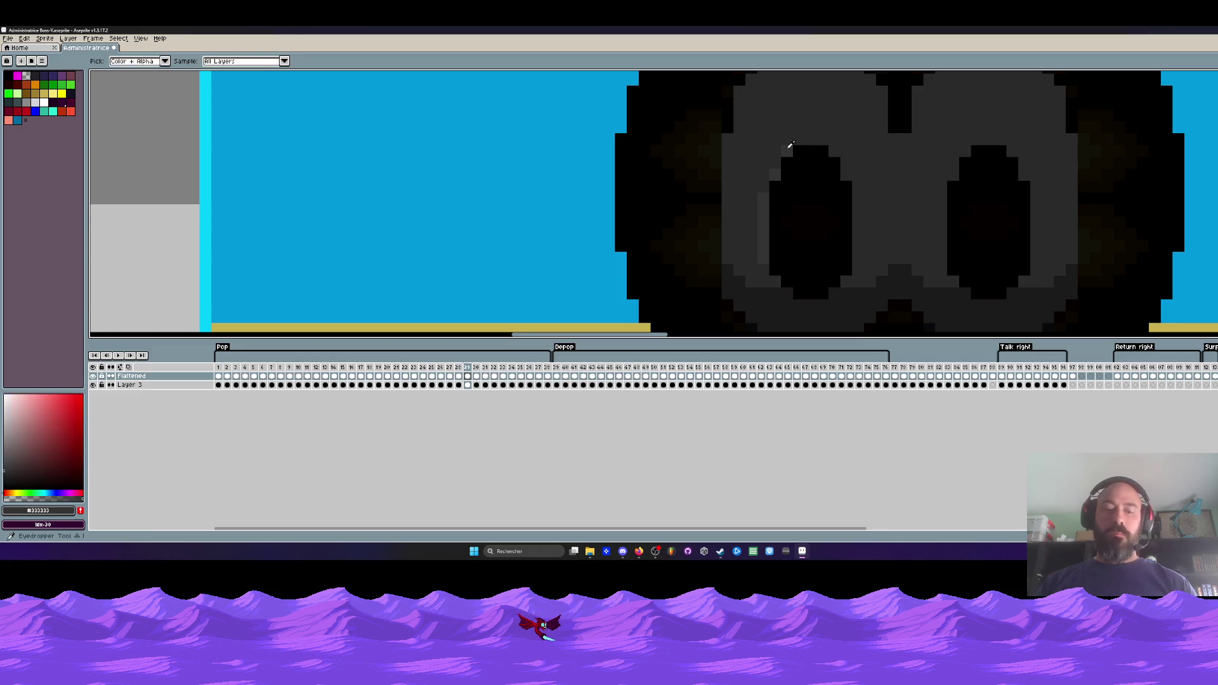
click(972, 161)
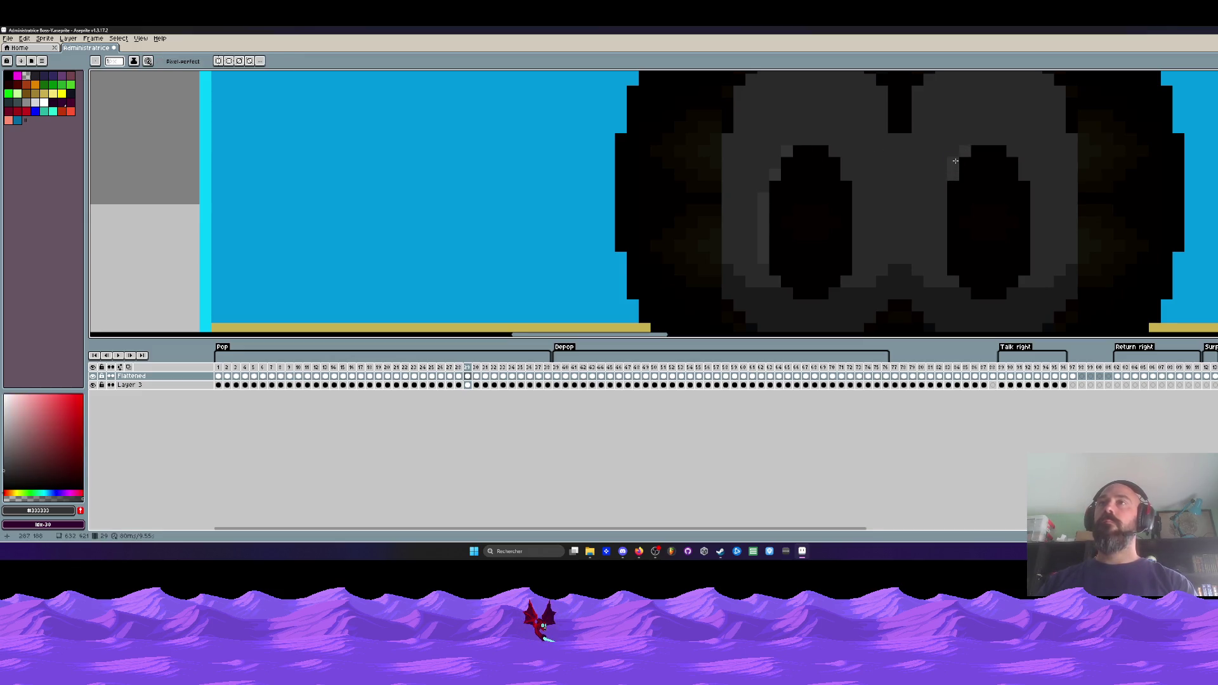
click(952, 166)
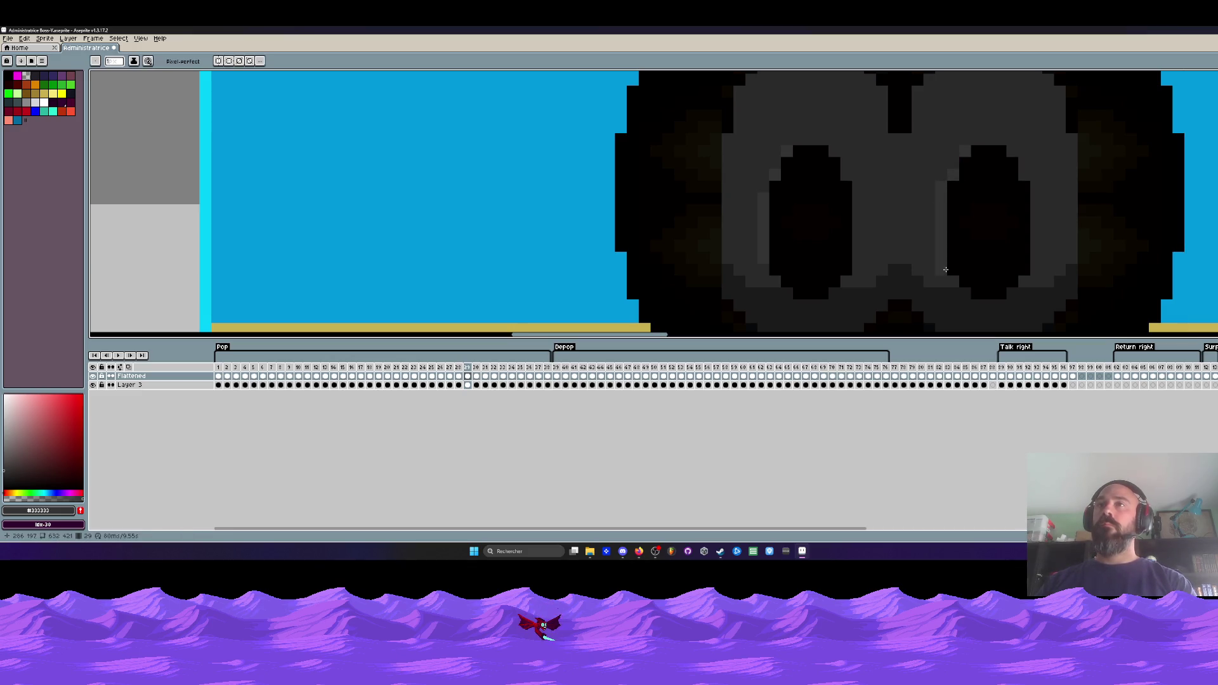
alt+click(942, 245)
click(944, 184)
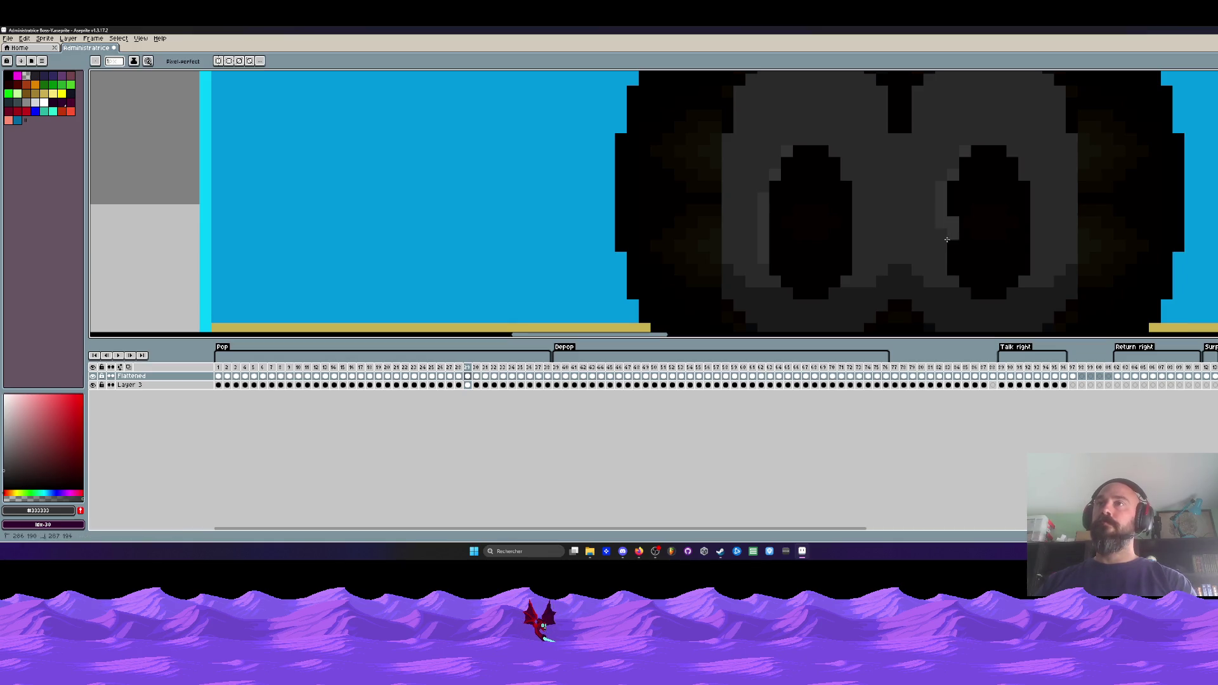
drag(945, 255, 944, 220)
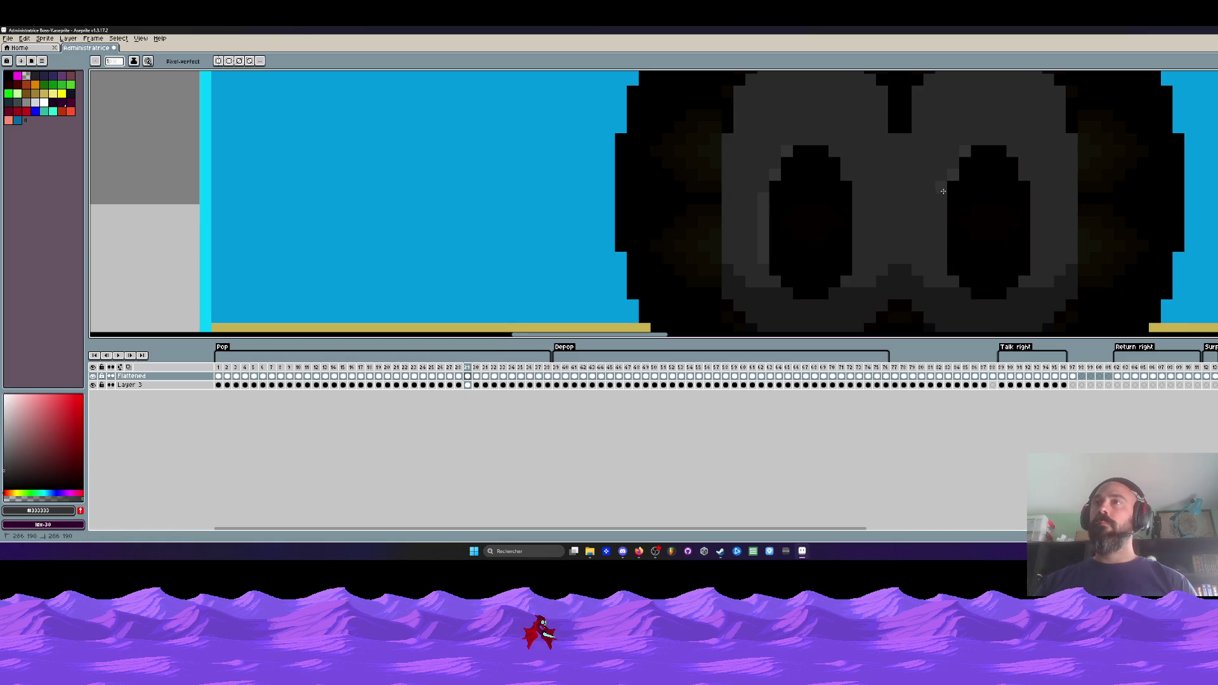
- Compare frame 29 against frame 30 and earlier frames, then save the sprite
scroll(922, 209, down, 2)
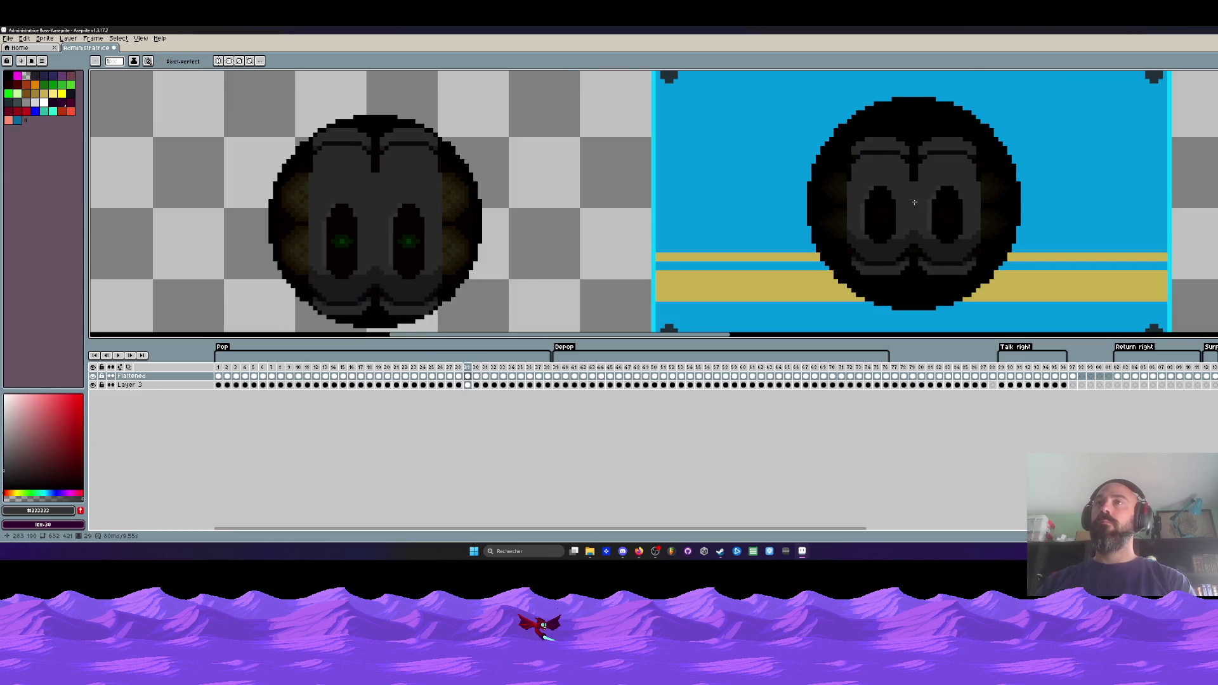
key(Right)
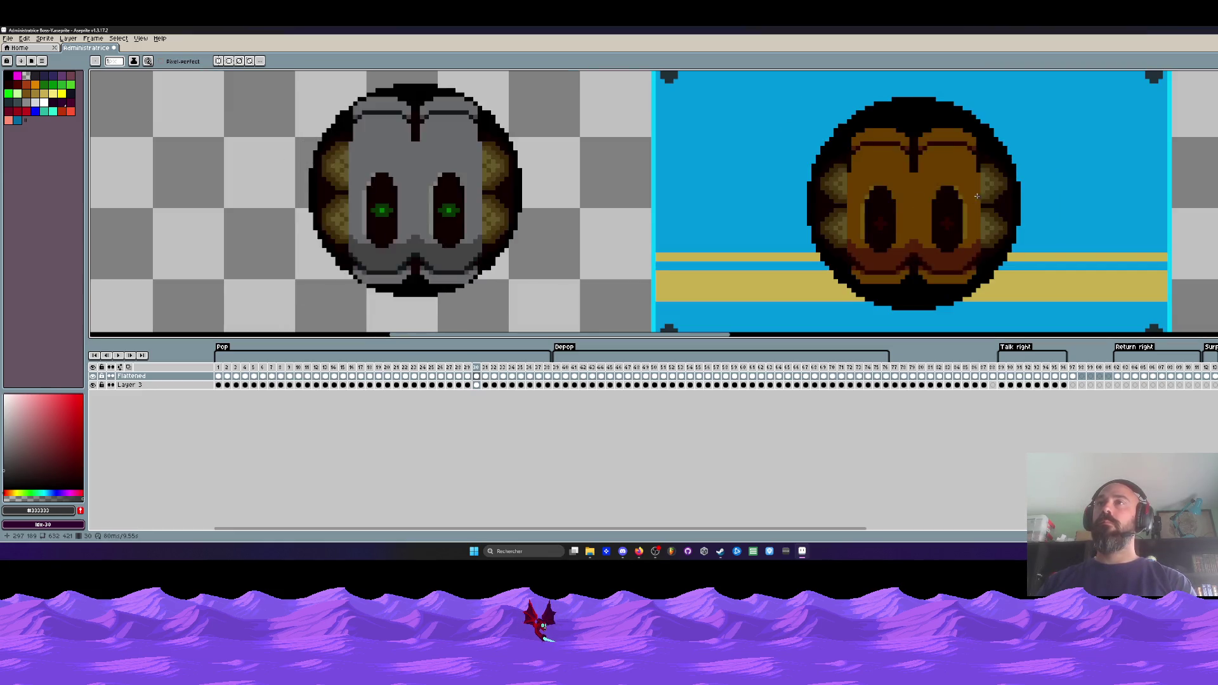
scroll(914, 202, up, 2)
scroll(920, 188, down, 4)
scroll(799, 186, down, 2)
key(Left)
key(Left)
key(Right)
key(Left)
key(Left)
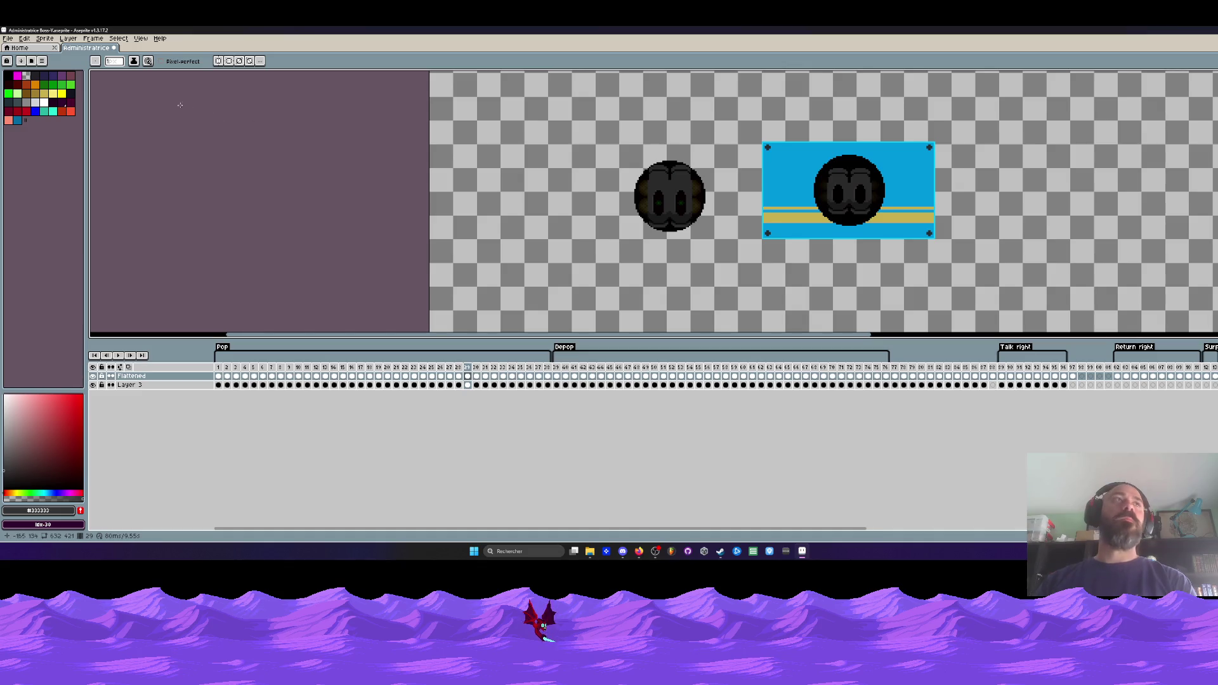
click(7, 38)
click(17, 76)
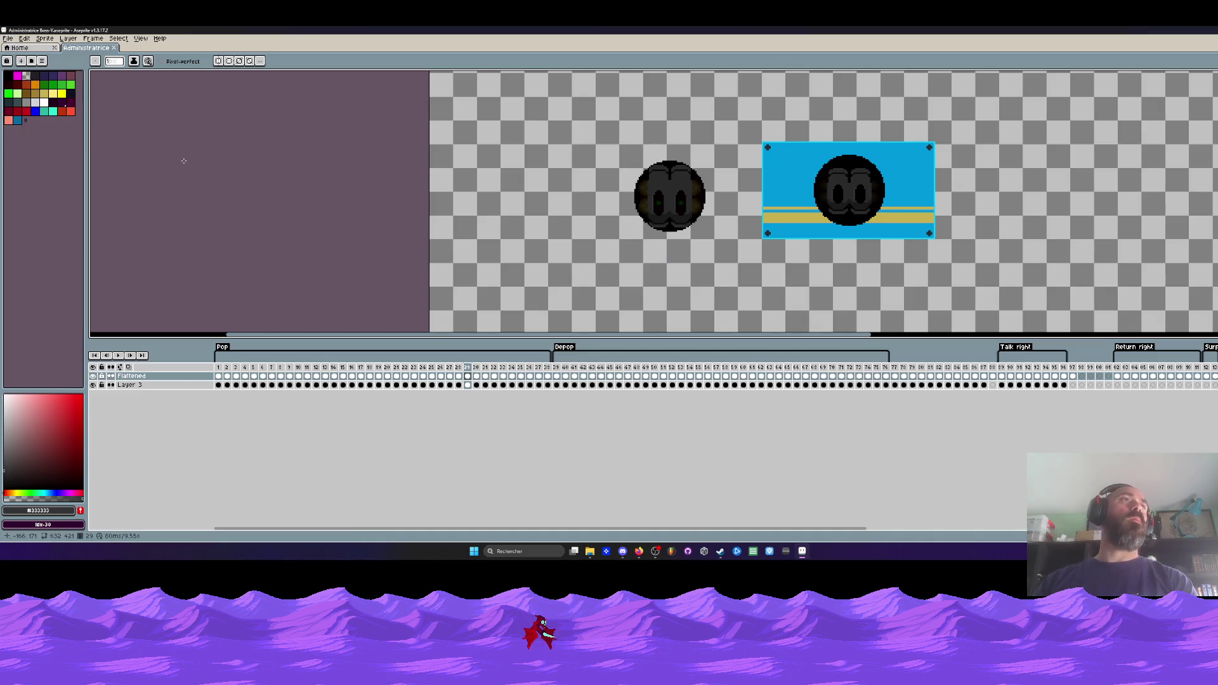